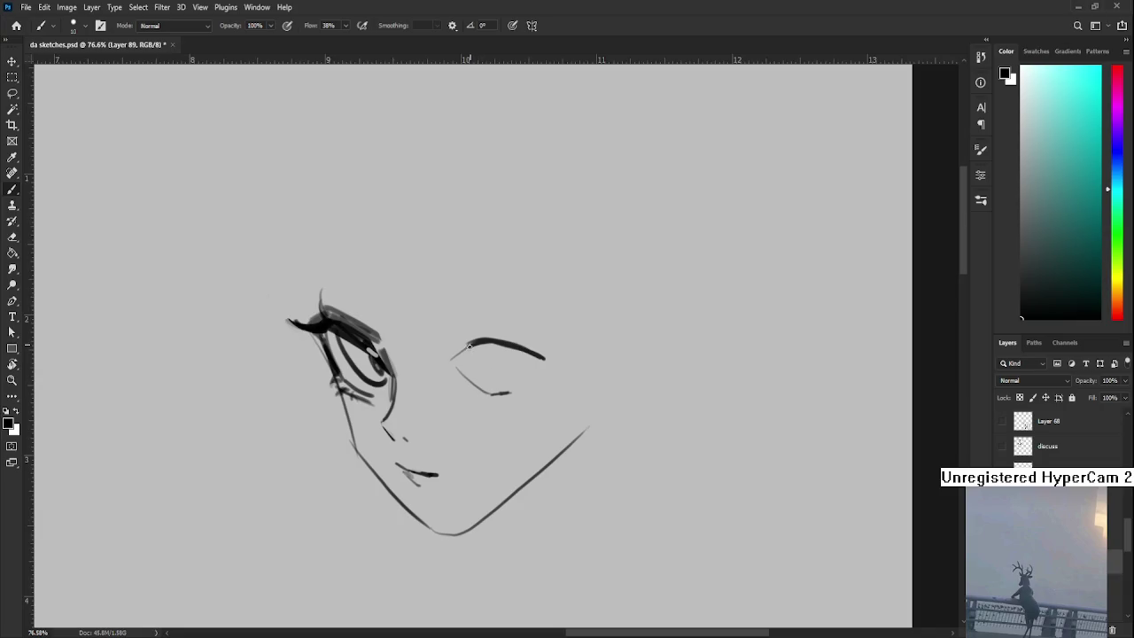
- Draw a curved iris in the right eye, thicken its upper lid and lighten the lid's lower-left end
{"action": "mouse_move", "coordinate": [475, 352]}
{"action": "left_mouse_down"}
{"action": "mouse_move", "coordinate": [510, 384]}
{"action": "mouse_move", "coordinate": [531, 365]}
{"action": "left_mouse_up"}
{"action": "key", "text": "bracketright"}
{"action": "mouse_move", "coordinate": [486, 347]}
{"action": "left_mouse_down"}
{"action": "mouse_move", "coordinate": [545, 356]}
{"action": "mouse_move", "coordinate": [466, 339]}
{"action": "mouse_move", "coordinate": [471, 350]}
{"action": "mouse_move", "coordinate": [555, 357]}
{"action": "left_mouse_up"}
{"action": "key", "text": "e"}
{"action": "key", "text": "b"}
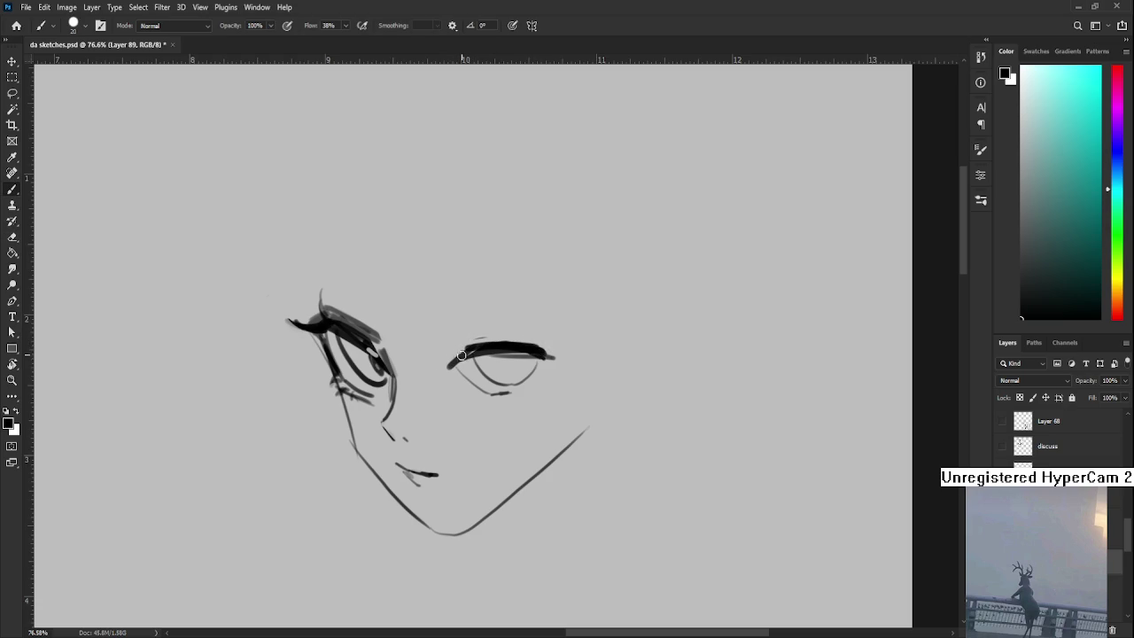
{"action": "key", "text": "e"}
{"action": "mouse_move", "coordinate": [448, 367]}
{"action": "left_mouse_down"}
{"action": "mouse_move", "coordinate": [470, 359]}
{"action": "mouse_move", "coordinate": [450, 363]}
{"action": "mouse_move", "coordinate": [537, 377]}
{"action": "mouse_move", "coordinate": [515, 351]}
{"action": "mouse_move", "coordinate": [435, 397]}
{"action": "mouse_move", "coordinate": [438, 434]}
{"action": "left_mouse_up"}
{"action": "key", "text": "b"}
- Rotate the view and erase stray grey lines from the eye stroke
{"action": "key", "text": "e"}
{"action": "key", "text": "b"}
{"action": "key", "text": "e"}
{"action": "key", "text": "r"}
{"action": "left_click_drag", "start_coordinate": [436, 391], "coordinate": [446, 456]}
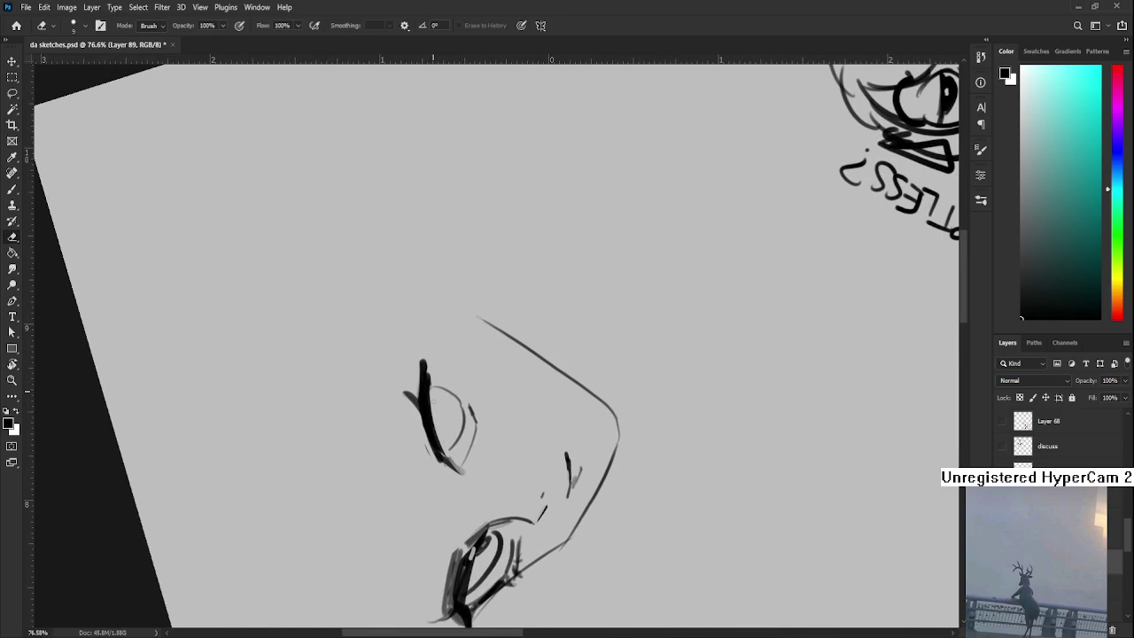
{"action": "key", "text": "b"}
{"action": "mouse_move", "coordinate": [539, 417]}
{"action": "left_mouse_down"}
{"action": "mouse_move", "coordinate": [413, 357]}
{"action": "mouse_move", "coordinate": [497, 439]}
{"action": "mouse_move", "coordinate": [516, 430]}
{"action": "mouse_move", "coordinate": [486, 431]}
{"action": "mouse_move", "coordinate": [569, 388]}
{"action": "left_mouse_up"}
- Rework the right eye's lower lid, lightening part, darkening it and adding an outer stroke
{"action": "key", "text": "e"}
{"action": "left_click_drag", "start_coordinate": [496, 399], "coordinate": [520, 425]}
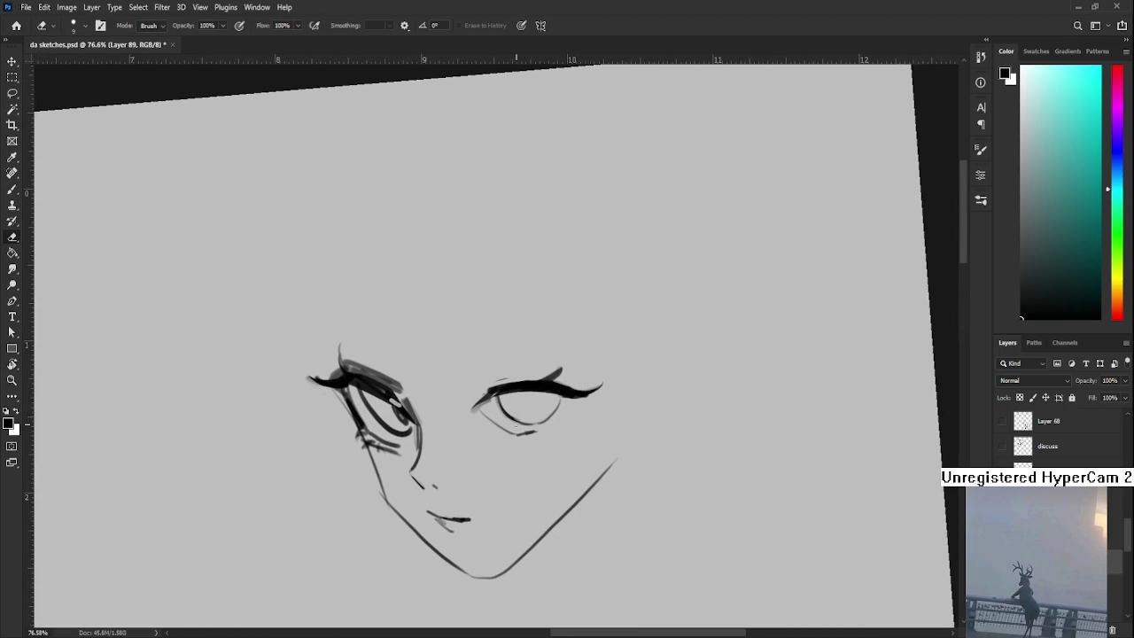
{"action": "key", "text": "b"}
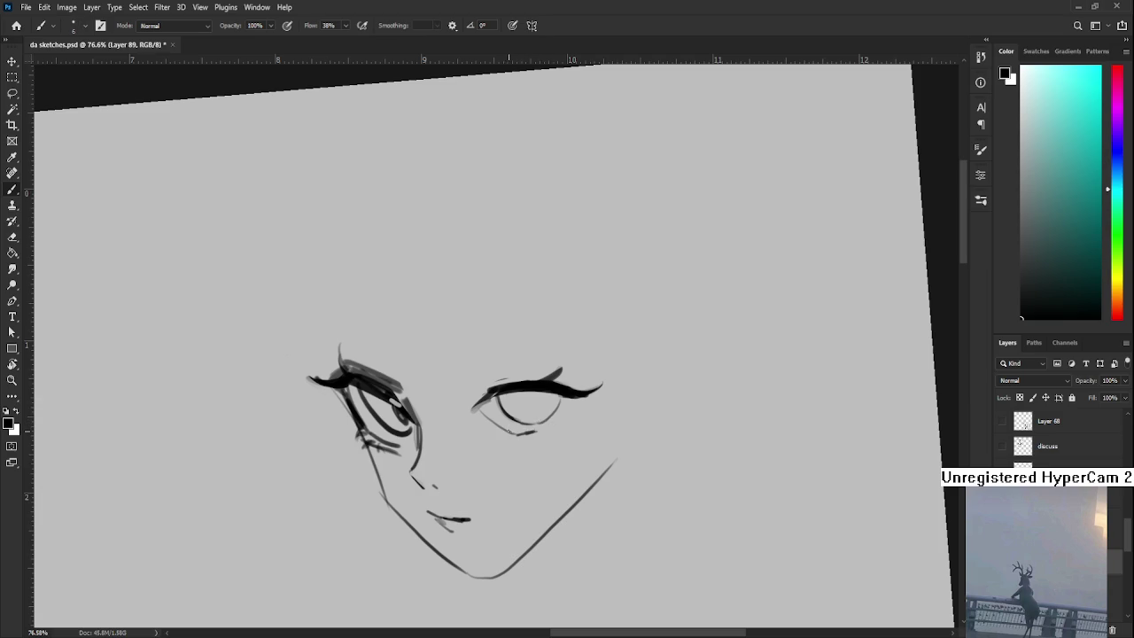
{"action": "left_click_drag", "start_coordinate": [514, 434], "coordinate": [543, 432]}
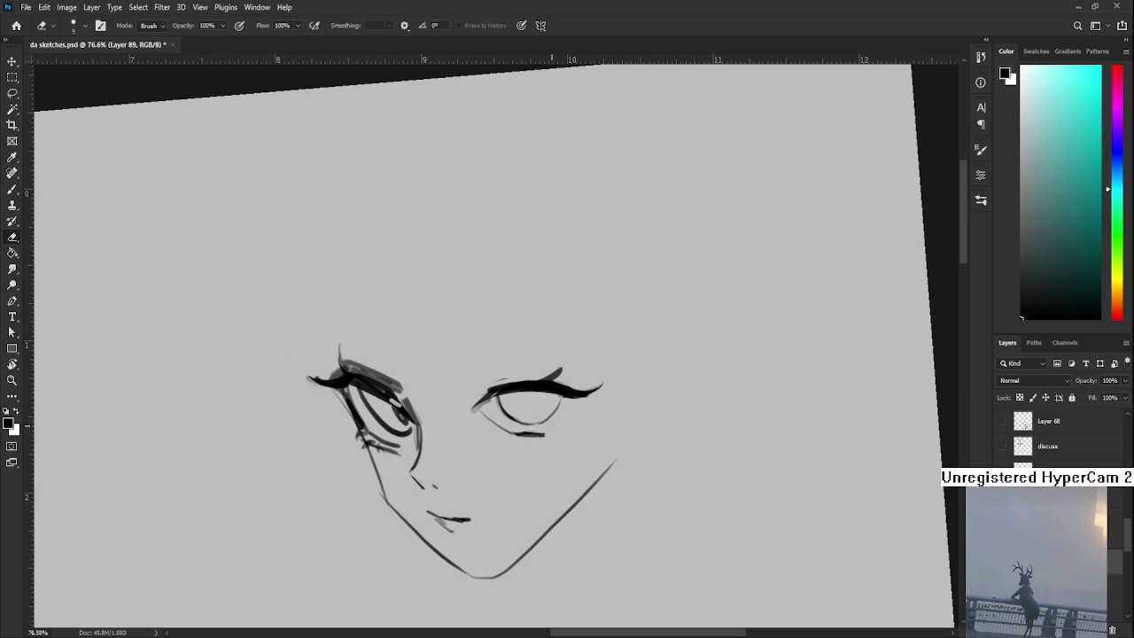
{"action": "mouse_move", "coordinate": [578, 399]}
{"action": "left_mouse_down"}
{"action": "mouse_move", "coordinate": [547, 430]}
{"action": "mouse_move", "coordinate": [521, 434]}
{"action": "mouse_move", "coordinate": [531, 417]}
{"action": "mouse_move", "coordinate": [552, 453]}
{"action": "left_mouse_up"}
- Erase the right jaw line with a larger eraser
{"action": "key", "text": "e"}
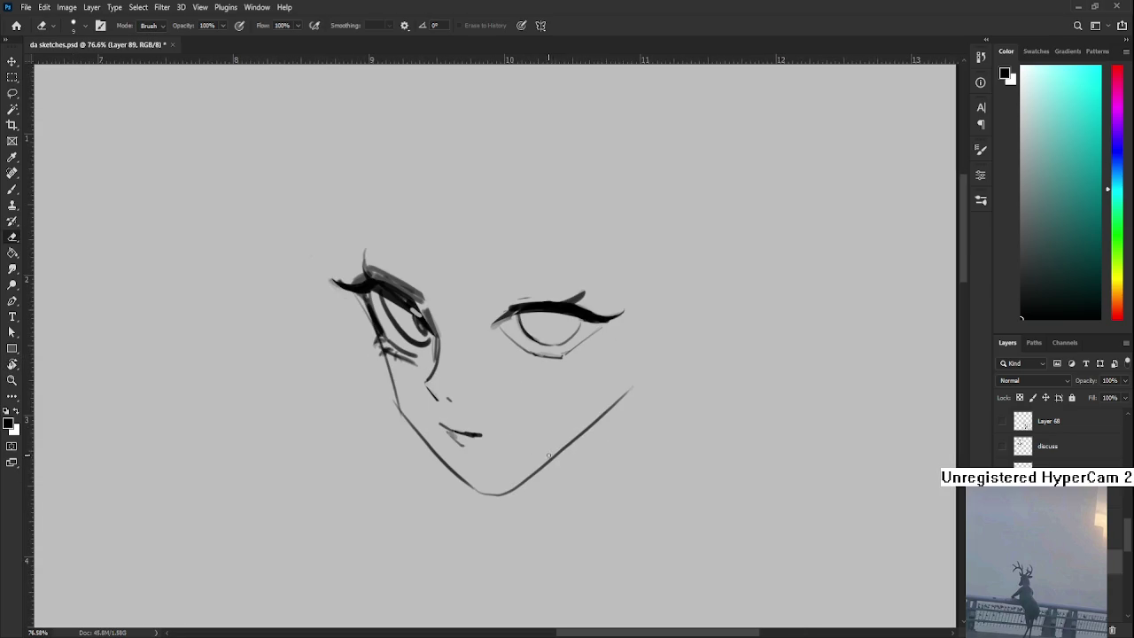
{"action": "key", "text": "bracketright"}
{"action": "key", "text": "bracketright"}
{"action": "key", "text": "bracketright"}
{"action": "left_click_drag", "start_coordinate": [634, 383], "coordinate": [510, 493]}
- Remove the short chin stroke and jaw end, then extend the jaw line to the chin
{"action": "key", "text": "b"}
{"action": "key", "text": "ctrl+z"}
{"action": "key", "text": "e"}
{"action": "left_click_drag", "start_coordinate": [461, 471], "coordinate": [483, 493]}
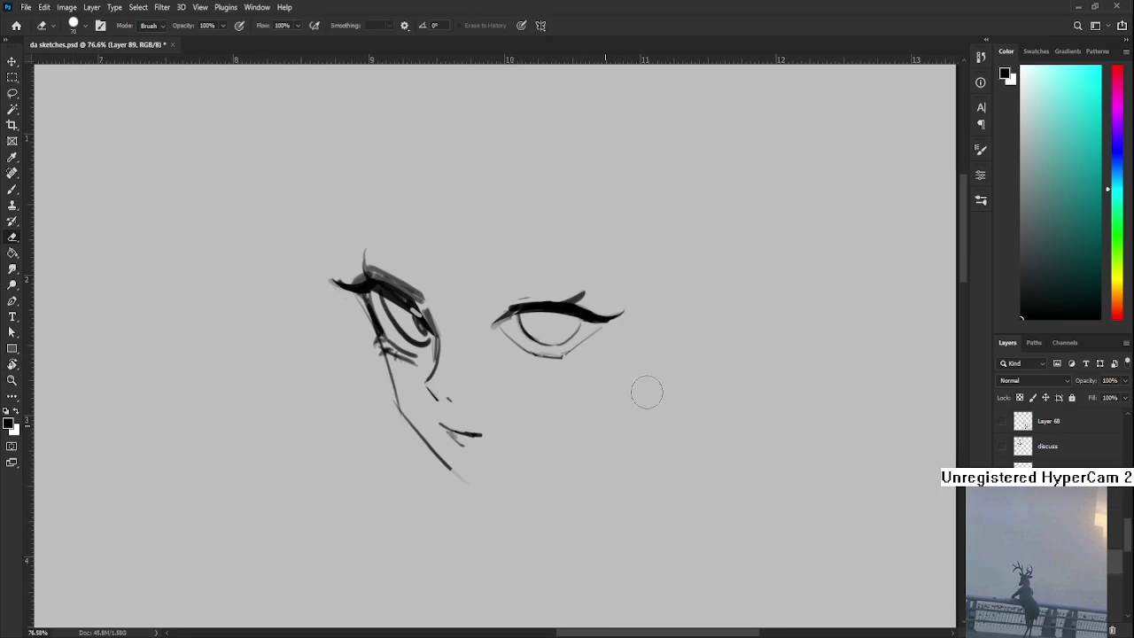
{"action": "key", "text": "b"}
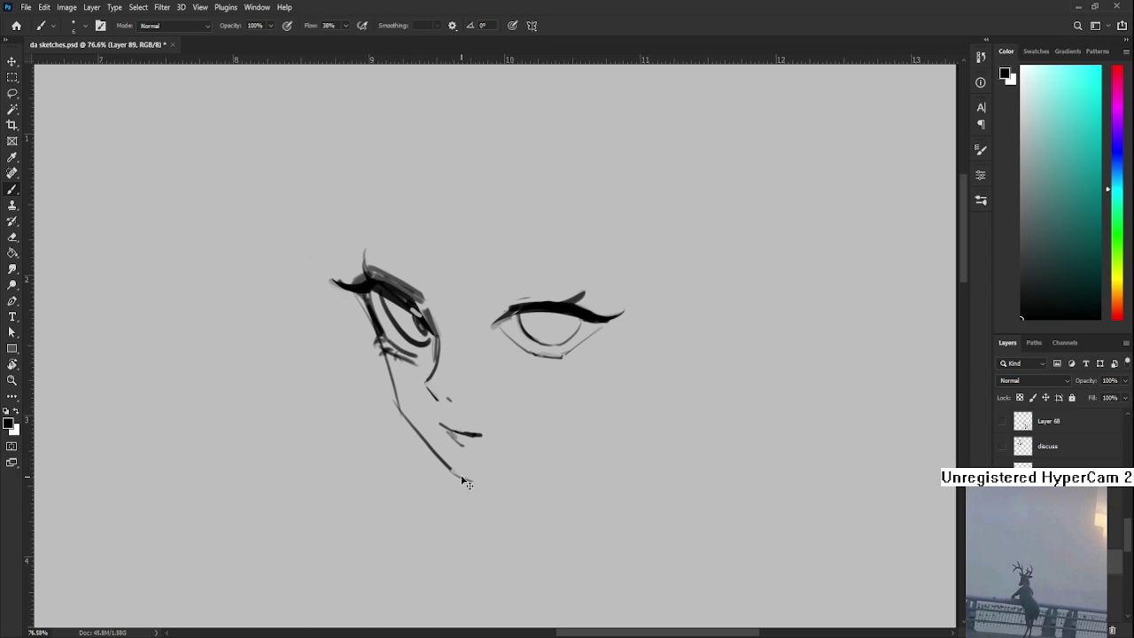
{"action": "mouse_move", "coordinate": [454, 470]}
{"action": "left_mouse_down"}
{"action": "mouse_move", "coordinate": [480, 483]}
{"action": "mouse_move", "coordinate": [556, 422]}
{"action": "left_mouse_up"}
- Redraw the long right jaw line up from the chin, undoing unwanted attempts
{"action": "key", "text": "ctrl+z"}
{"action": "left_click_drag", "start_coordinate": [478, 483], "coordinate": [595, 416]}
{"action": "key", "text": "ctrl+z"}
{"action": "mouse_move", "coordinate": [479, 483]}
{"action": "left_mouse_down"}
{"action": "mouse_move", "coordinate": [577, 436]}
{"action": "mouse_move", "coordinate": [623, 368]}
{"action": "left_mouse_up"}
{"action": "key", "text": "ctrl+z"}
{"action": "scroll", "coordinate": [611, 363], "scroll_direction": "up", "scroll_amount": 3}
- Add thin strokes along and above the right eye's upper lid
{"action": "mouse_move", "coordinate": [469, 410]}
{"action": "left_mouse_down"}
{"action": "mouse_move", "coordinate": [450, 441]}
{"action": "mouse_move", "coordinate": [527, 412]}
{"action": "left_mouse_up"}
{"action": "key", "text": "ctrl+z"}
{"action": "key", "text": "ctrl+z"}
{"action": "left_click_drag", "start_coordinate": [469, 417], "coordinate": [542, 417]}
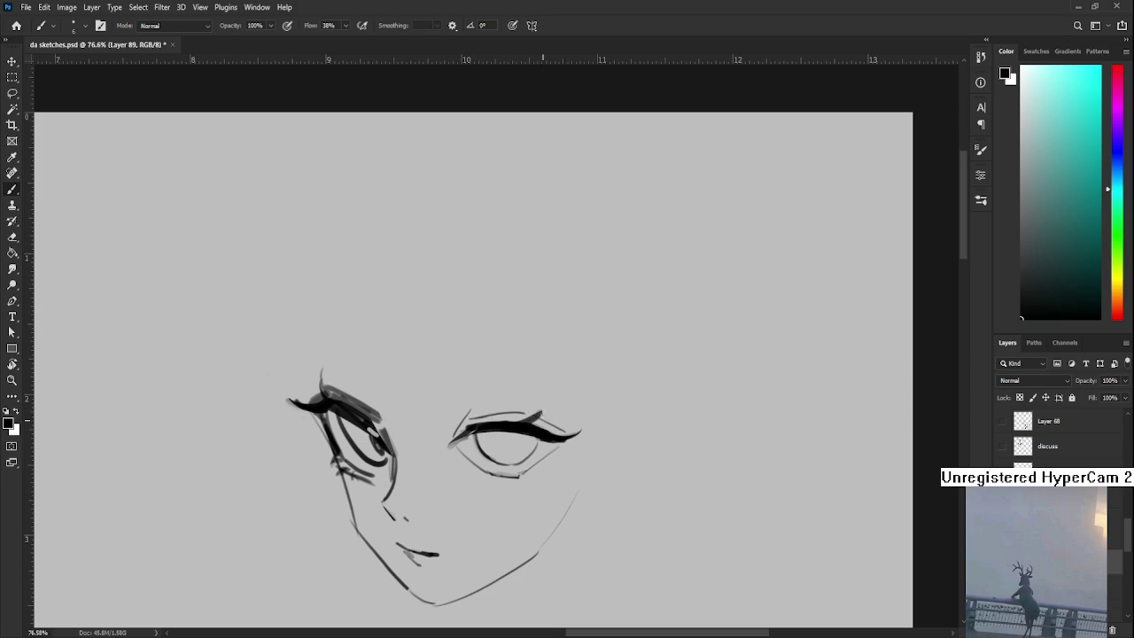
{"action": "left_click_drag", "start_coordinate": [466, 414], "coordinate": [478, 438]}
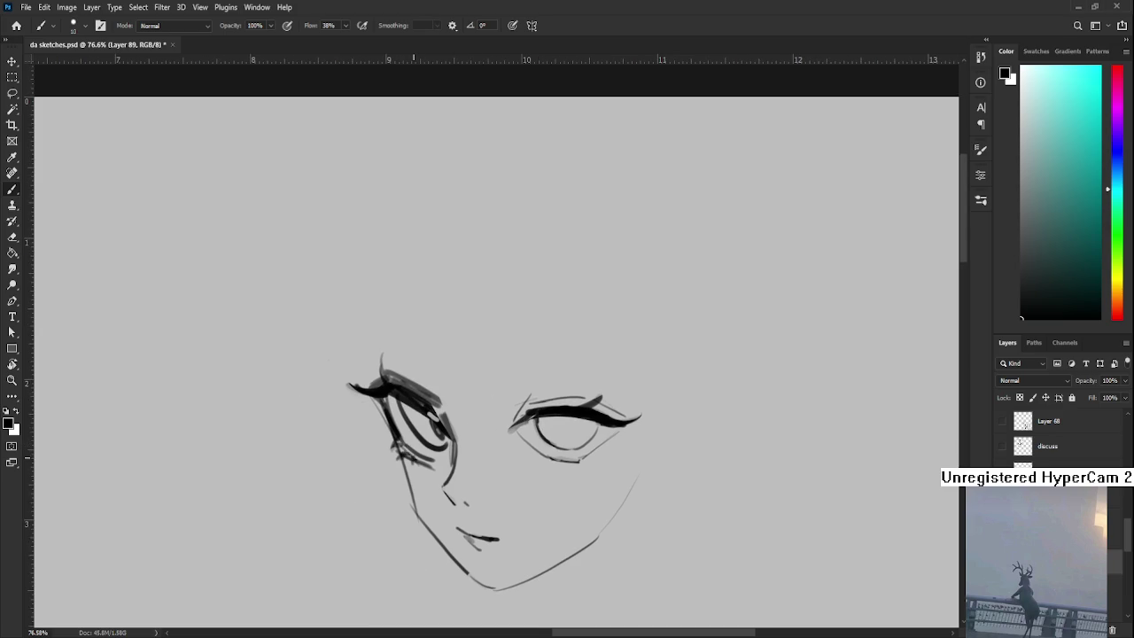
- Erase dark marks below the eye's outer corner with a roughly 20 px eraser
{"action": "key", "text": "bracketright"}
{"action": "key", "text": "bracketright"}
{"action": "key", "text": "e"}
{"action": "mouse_move", "coordinate": [450, 475]}
{"action": "left_mouse_down"}
{"action": "mouse_move", "coordinate": [441, 466]}
{"action": "mouse_move", "coordinate": [452, 472]}
{"action": "left_mouse_up"}
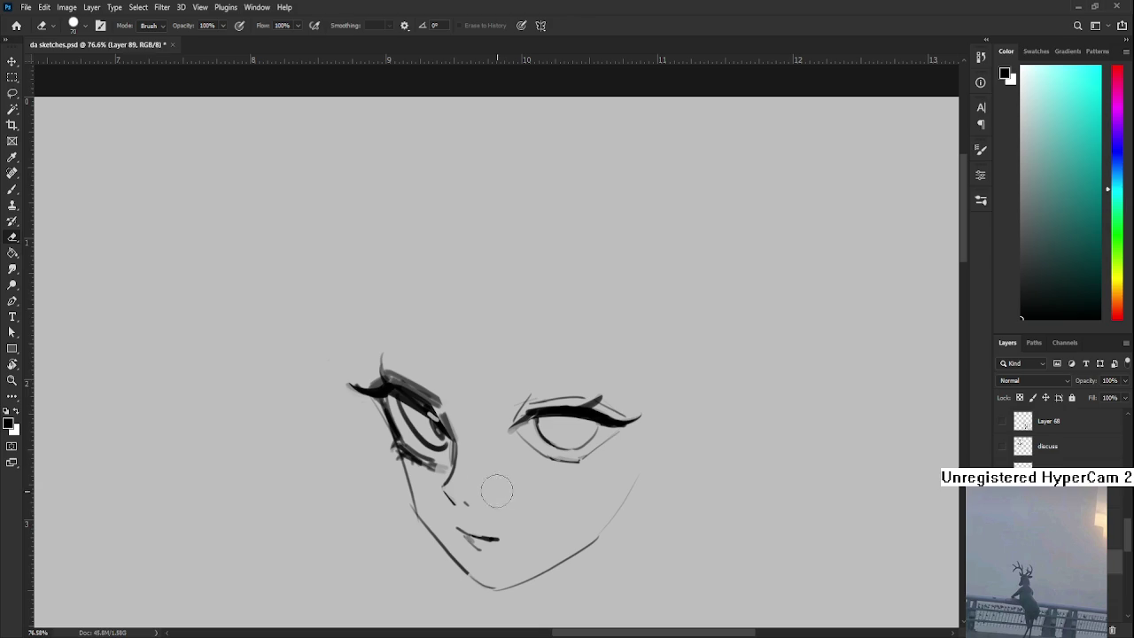
{"action": "left_click_drag", "start_coordinate": [468, 456], "coordinate": [414, 433]}
- Darken the right eye's lower lid and erase stray marks to its left
{"action": "key", "text": "b"}
{"action": "mouse_move", "coordinate": [493, 434]}
{"action": "left_mouse_down"}
{"action": "mouse_move", "coordinate": [480, 429]}
{"action": "mouse_move", "coordinate": [521, 445]}
{"action": "mouse_move", "coordinate": [507, 444]}
{"action": "mouse_move", "coordinate": [560, 418]}
{"action": "left_mouse_up"}
{"action": "key", "text": "e"}
{"action": "mouse_move", "coordinate": [461, 423]}
{"action": "left_mouse_down"}
{"action": "mouse_move", "coordinate": [482, 452]}
{"action": "mouse_move", "coordinate": [554, 426]}
{"action": "mouse_move", "coordinate": [538, 440]}
{"action": "mouse_move", "coordinate": [560, 408]}
{"action": "left_mouse_up"}
{"action": "key", "text": "b"}
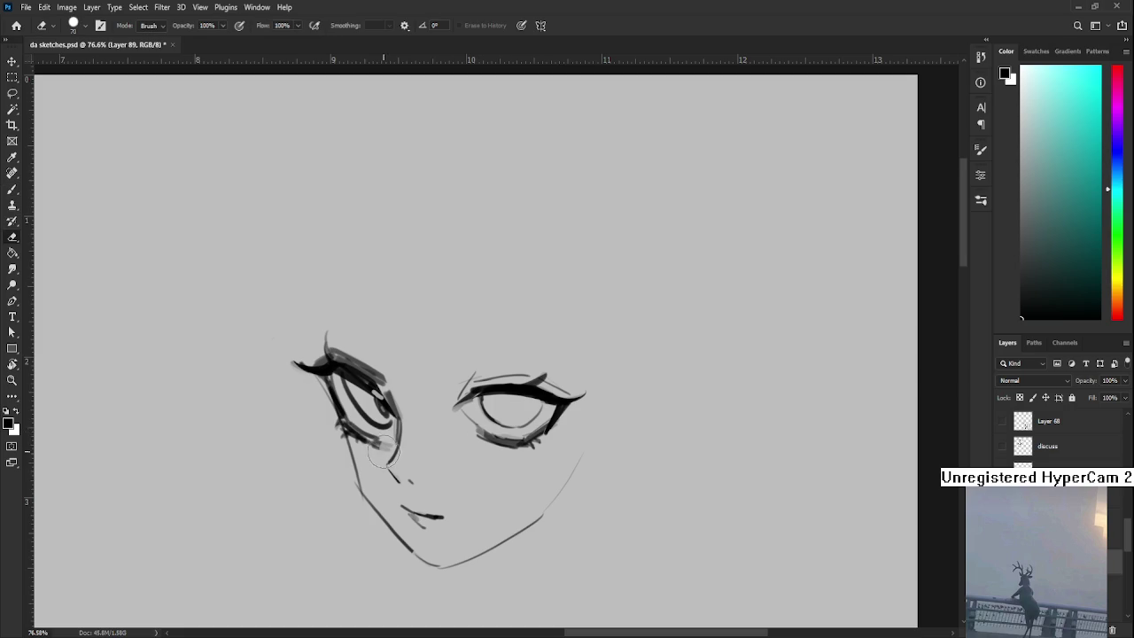
- Erase the faint strokes under the left eye
{"action": "key", "text": "e"}
{"action": "mouse_move", "coordinate": [342, 421]}
{"action": "left_mouse_down"}
{"action": "mouse_move", "coordinate": [364, 441]}
{"action": "mouse_move", "coordinate": [350, 431]}
{"action": "mouse_move", "coordinate": [352, 439]}
{"action": "mouse_move", "coordinate": [383, 438]}
{"action": "left_mouse_up"}
{"action": "key", "text": "b"}
{"action": "key", "text": "e"}
{"action": "key", "text": "b"}
{"action": "key", "text": "e"}
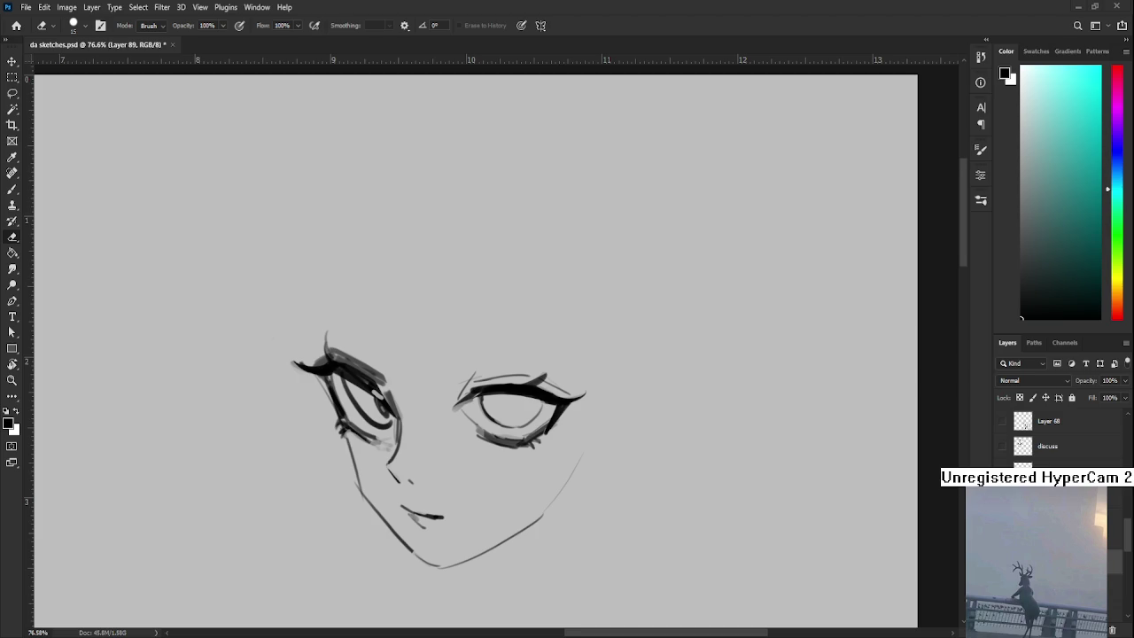
- Enlarge the brush and darken the right eye's inner corner, panning around the face
{"action": "left_click_drag", "start_coordinate": [443, 398], "coordinate": [418, 381]}
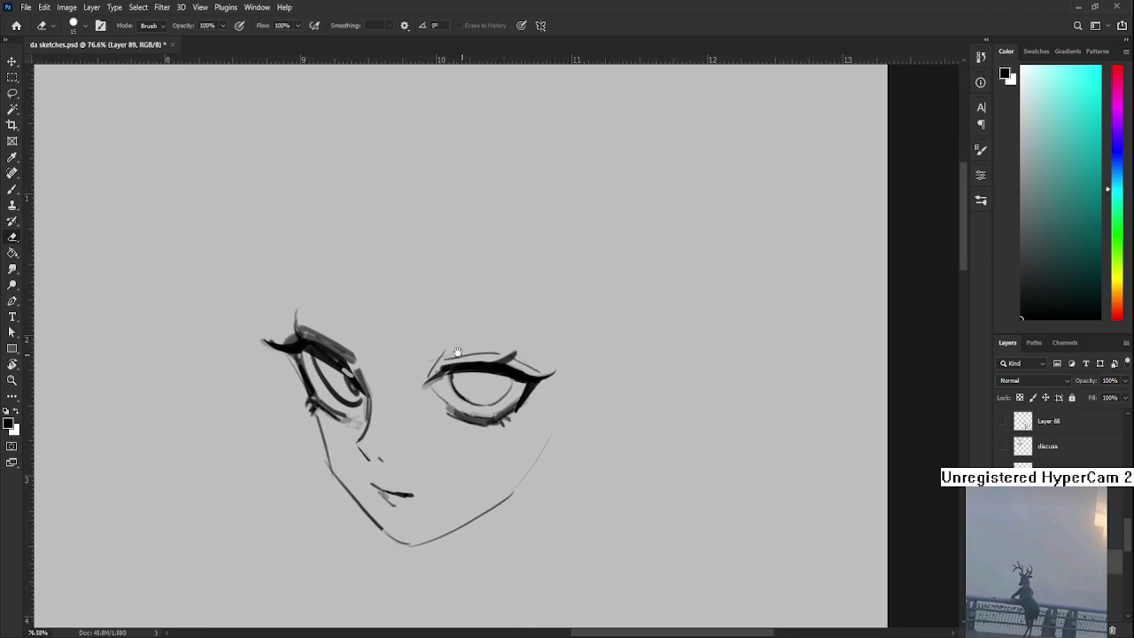
{"action": "key", "text": "b"}
{"action": "mouse_move", "coordinate": [444, 375]}
{"action": "left_mouse_down"}
{"action": "mouse_move", "coordinate": [453, 388]}
{"action": "mouse_move", "coordinate": [442, 397]}
{"action": "mouse_move", "coordinate": [511, 366]}
{"action": "left_mouse_up"}
{"action": "key", "text": "]"}
{"action": "key", "text": "]"}
{"action": "key", "text": "e"}
{"action": "key", "text": "b"}
{"action": "left_click_drag", "start_coordinate": [360, 358], "coordinate": [432, 424]}
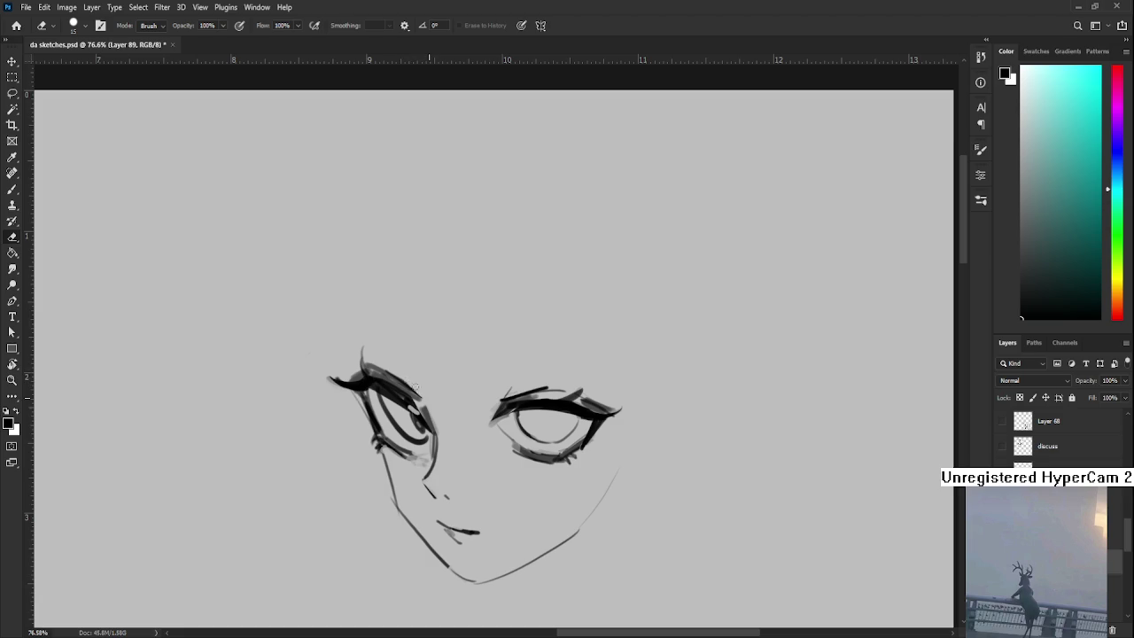
{"action": "key", "text": "e"}
{"action": "left_click_drag", "start_coordinate": [431, 406], "coordinate": [412, 365]}
- Lasso the right eye and free-transform it up to about 106%
{"action": "key", "text": "b"}
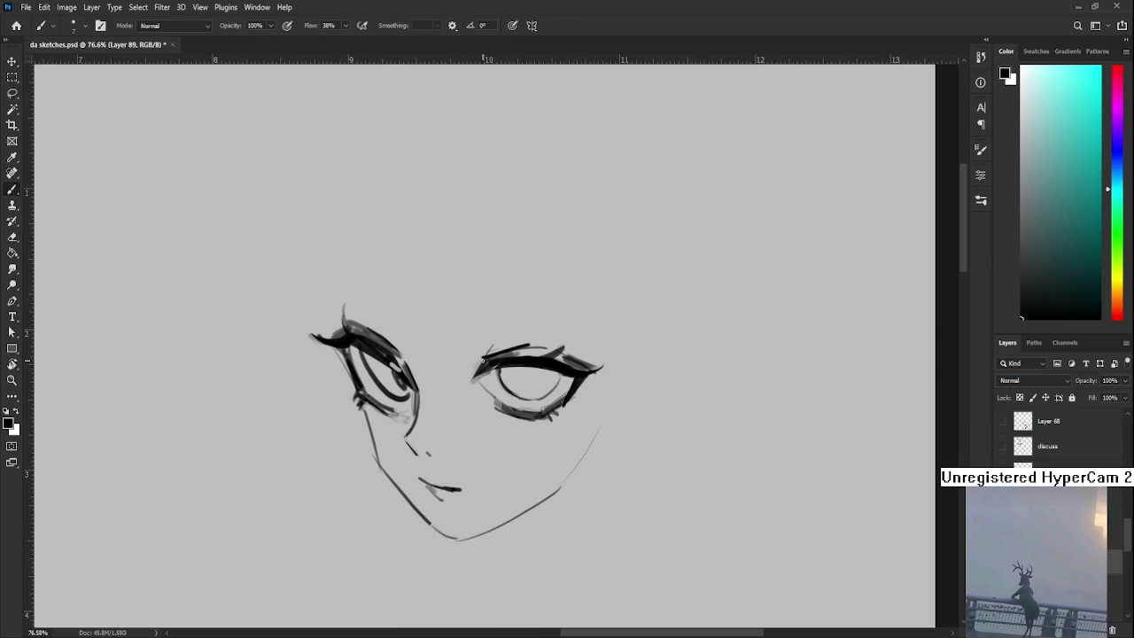
{"action": "key", "text": "l"}
{"action": "left_click_drag", "start_coordinate": [482, 417], "coordinate": [522, 415]}
{"action": "key", "text": "ctrl+t"}
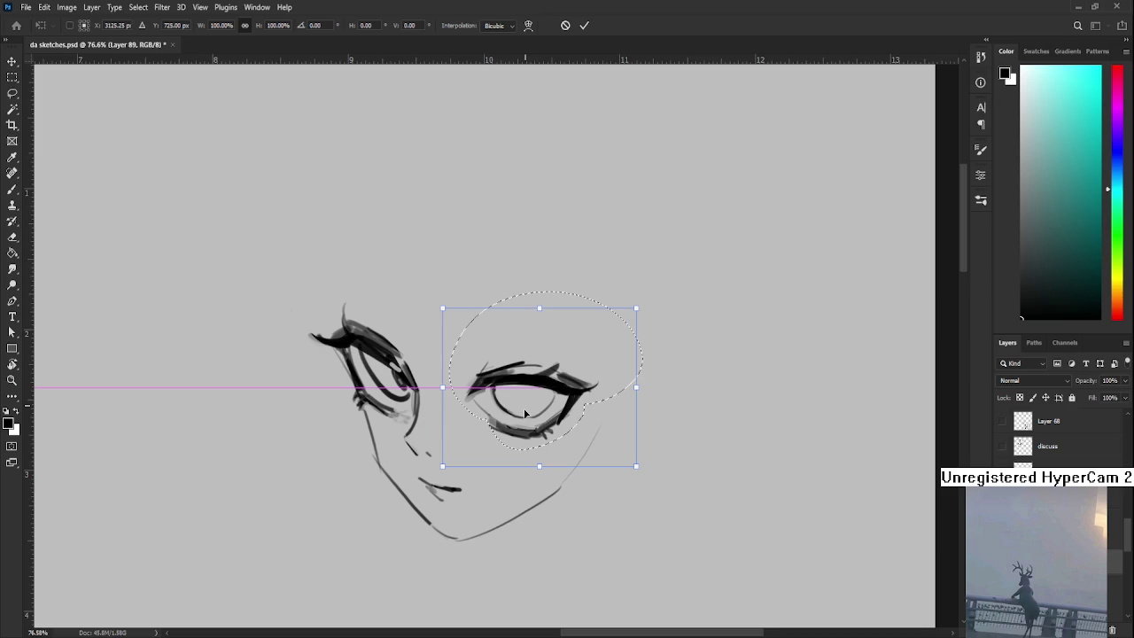
{"action": "left_click_drag", "start_coordinate": [637, 310], "coordinate": [643, 305]}
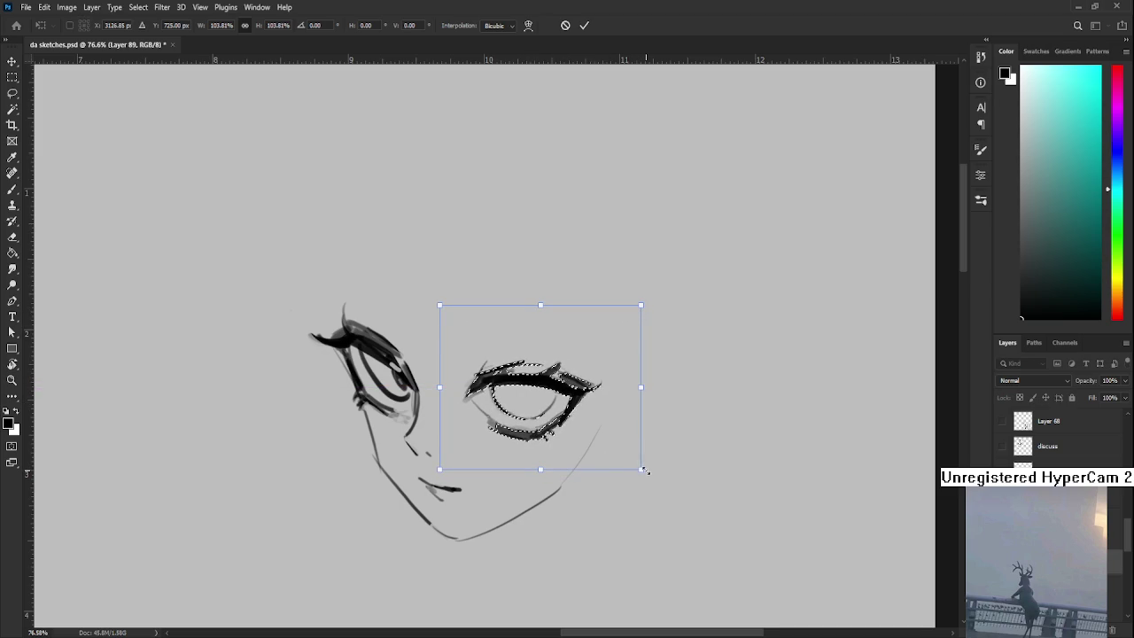
{"action": "left_click_drag", "start_coordinate": [641, 469], "coordinate": [645, 473]}
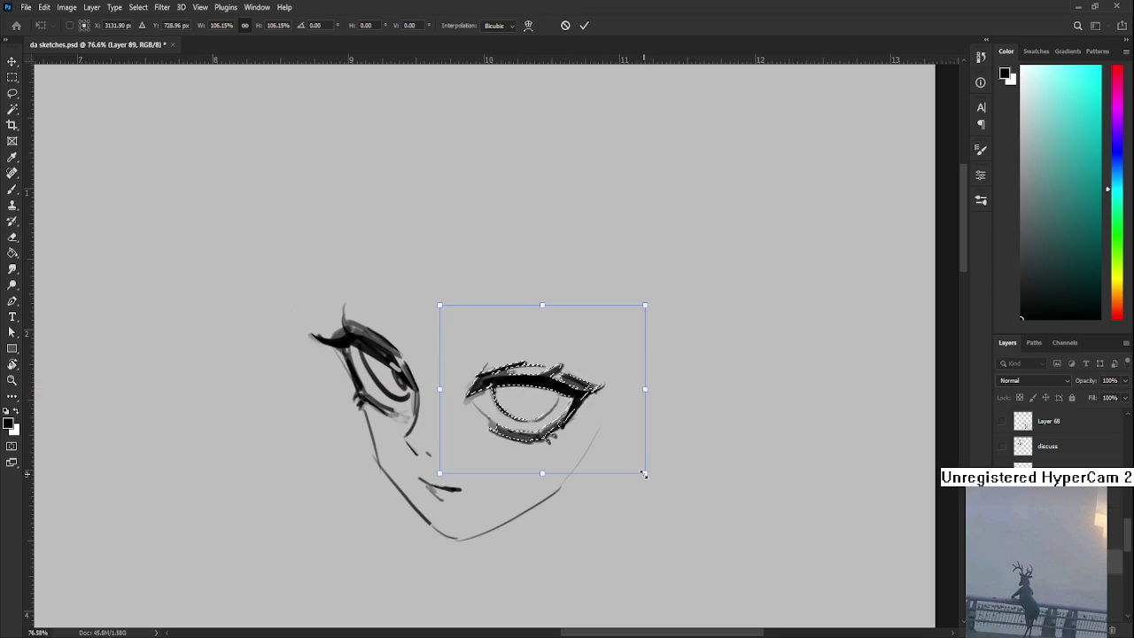
{"action": "key", "text": "Return"}
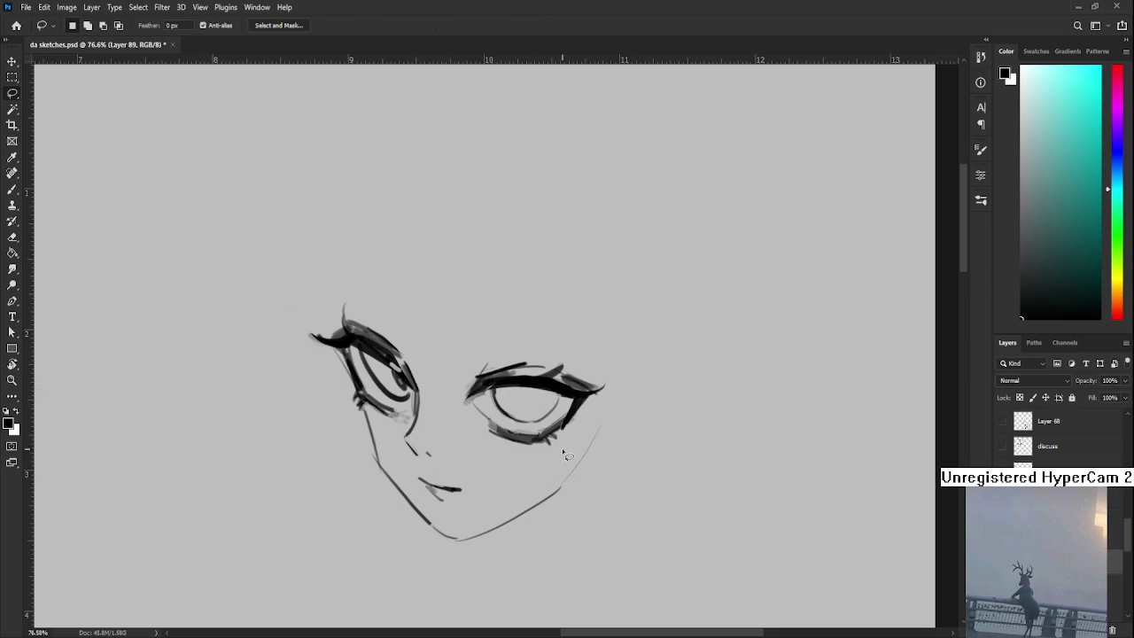
{"action": "left_click_drag", "start_coordinate": [568, 452], "coordinate": [552, 431]}
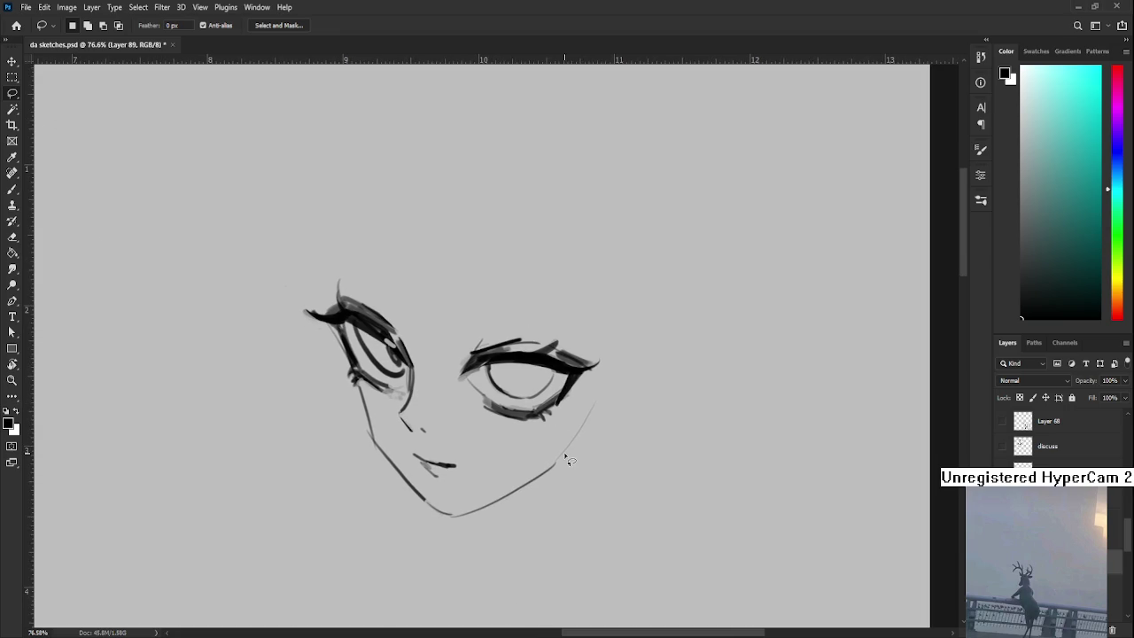
- Fill in an iris and pupil, then undo the small pupil strokes in the right eye
{"action": "key", "text": "b"}
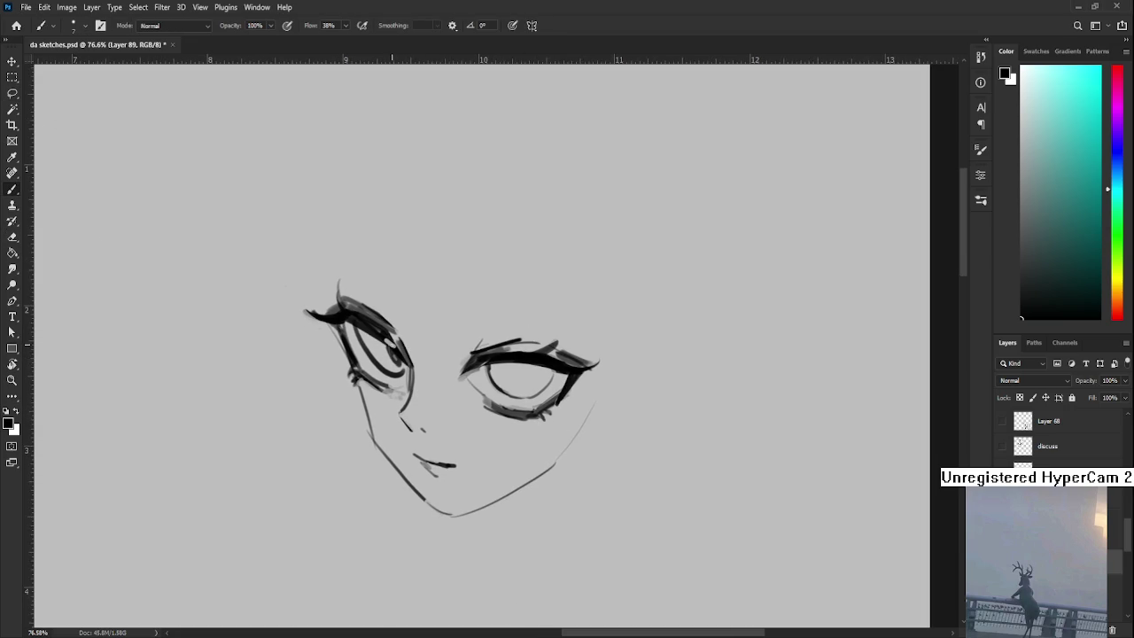
{"action": "left_click_drag", "start_coordinate": [388, 351], "coordinate": [400, 365]}
{"action": "left_click_drag", "start_coordinate": [467, 376], "coordinate": [372, 398]}
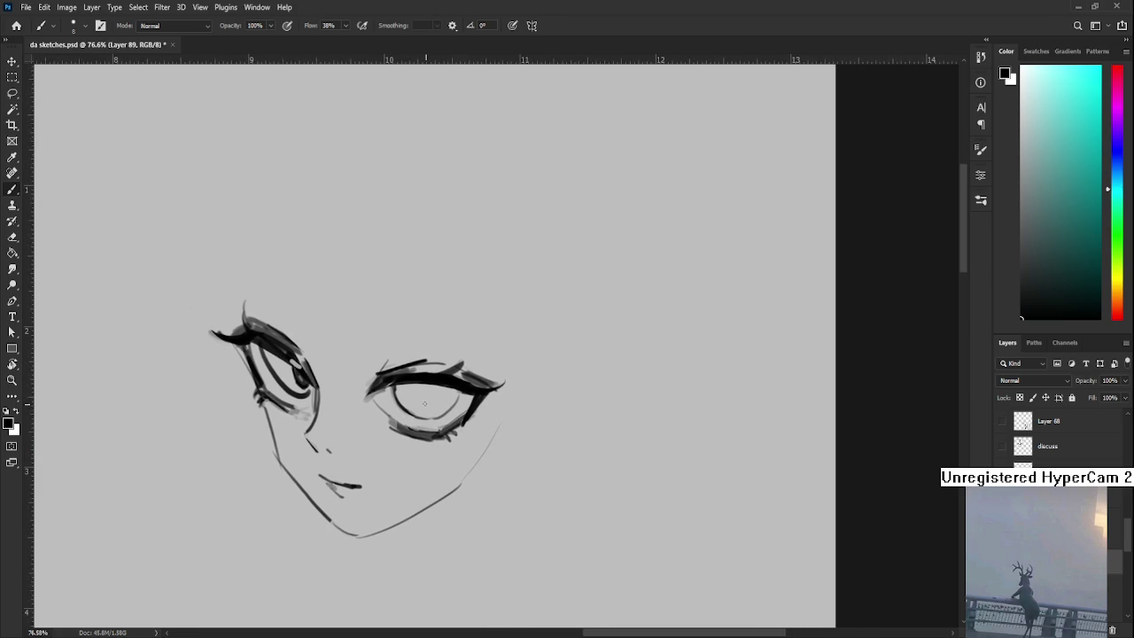
{"action": "left_click_drag", "start_coordinate": [434, 397], "coordinate": [463, 412]}
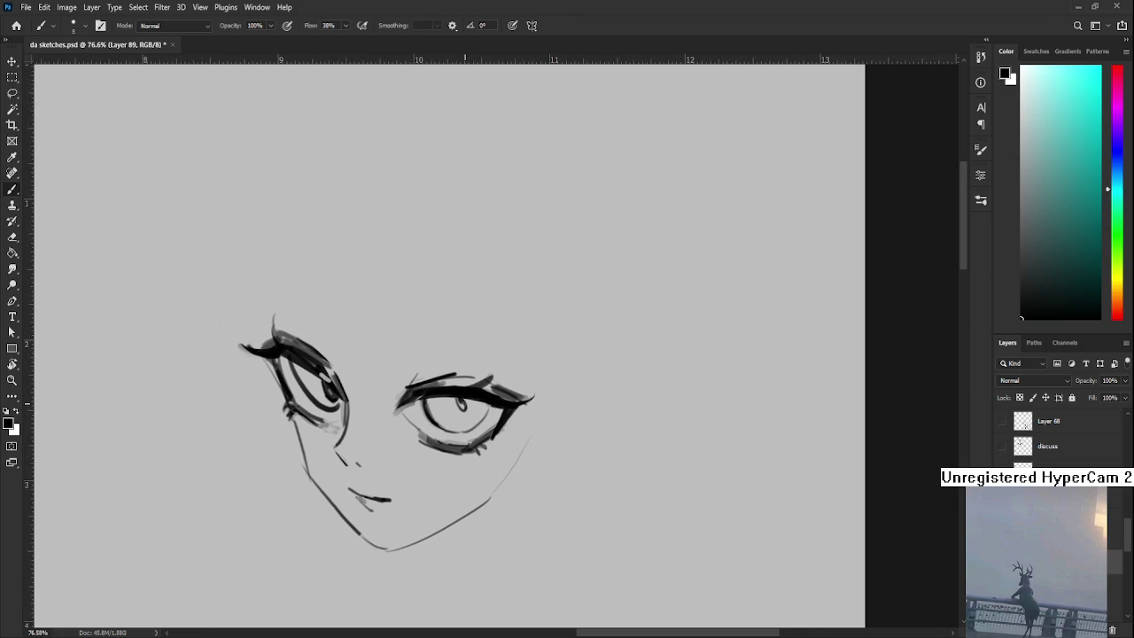
{"action": "key", "text": "ctrl+z"}
- Draw a dark pupil in the right eye and darken the left eye's strokes
{"action": "left_click_drag", "start_coordinate": [575, 389], "coordinate": [612, 378]}
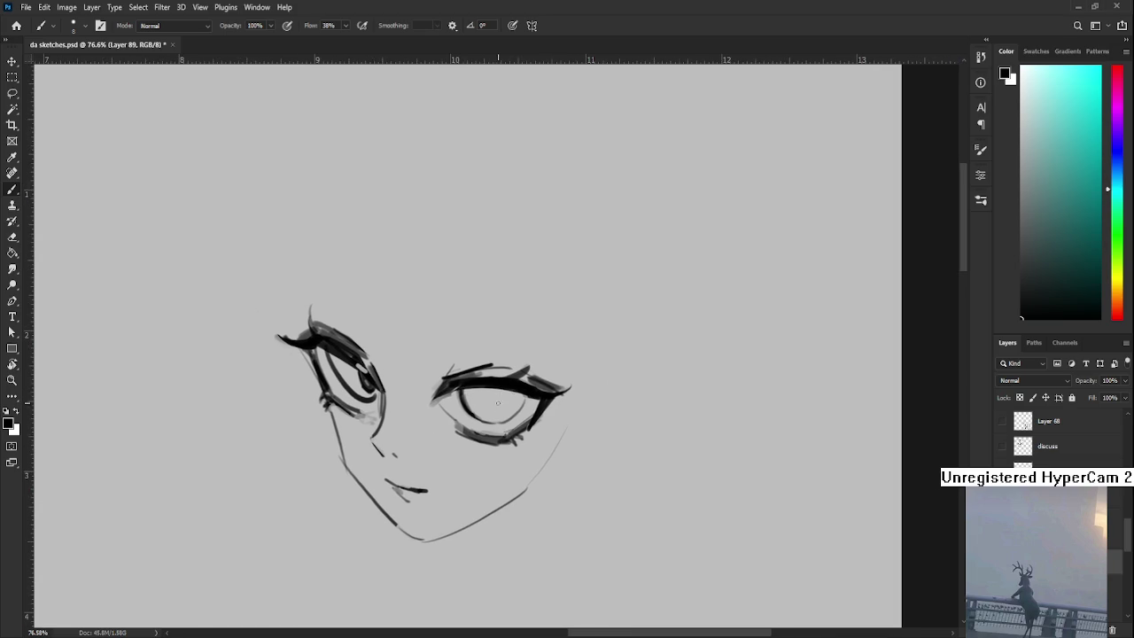
{"action": "left_click_drag", "start_coordinate": [501, 402], "coordinate": [499, 401]}
{"action": "key", "text": "e"}
{"action": "key", "text": "r"}
{"action": "key", "text": "b"}
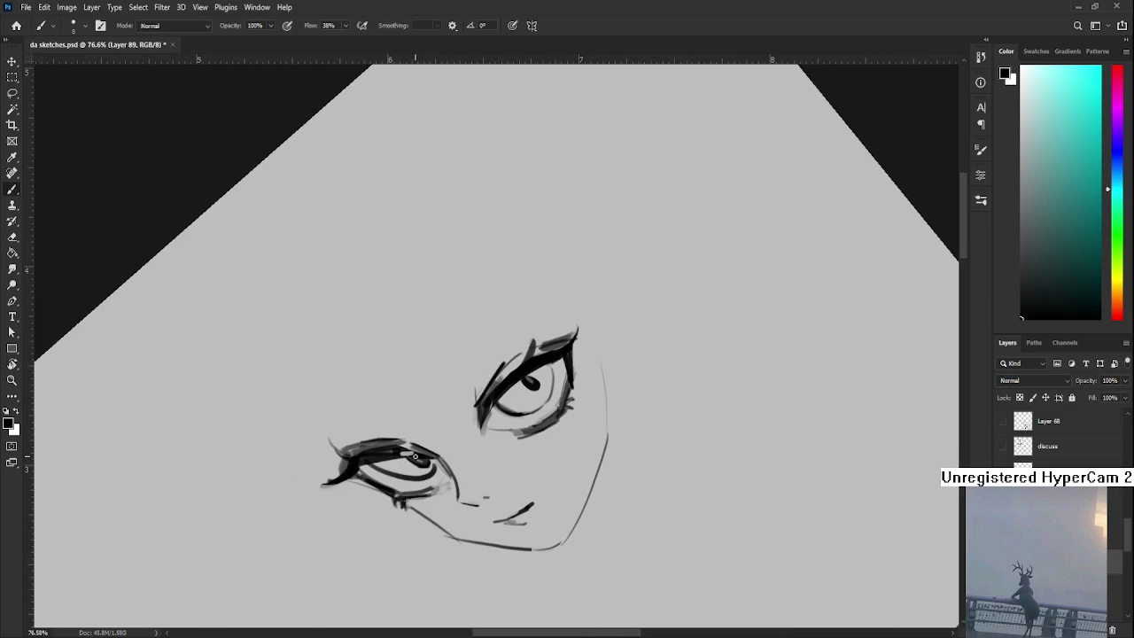
{"action": "key", "text": "bracketright"}
{"action": "key", "text": "bracketright"}
{"action": "key", "text": "bracketright"}
{"action": "key", "text": "bracketright"}
{"action": "left_click_drag", "start_coordinate": [410, 458], "coordinate": [395, 474]}
{"action": "left_click_drag", "start_coordinate": [505, 430], "coordinate": [492, 441]}
- Rotate the view and draw a long curved hair strand sweeping down into the left eye
{"action": "key", "text": "e"}
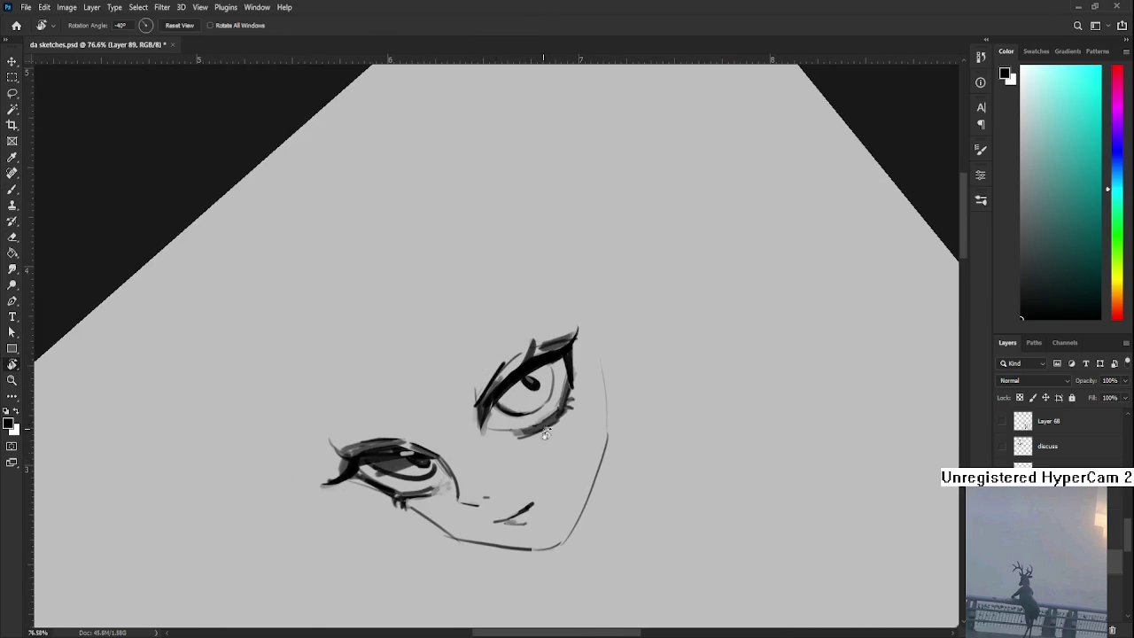
{"action": "left_click_drag", "start_coordinate": [408, 417], "coordinate": [335, 414]}
{"action": "key", "text": "b"}
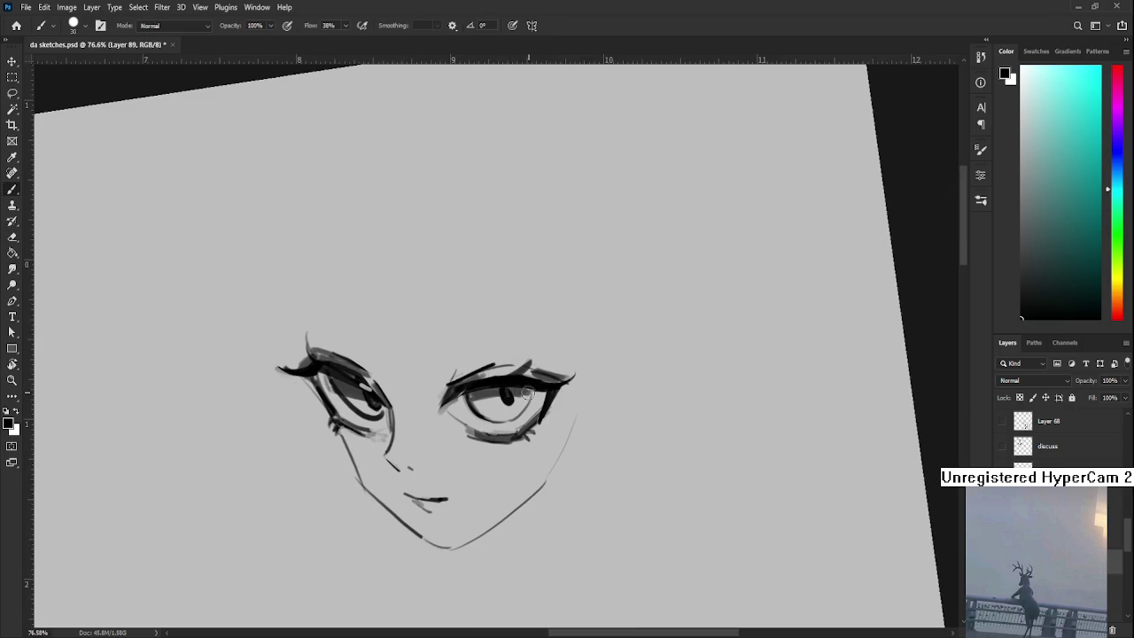
{"action": "key", "text": "e"}
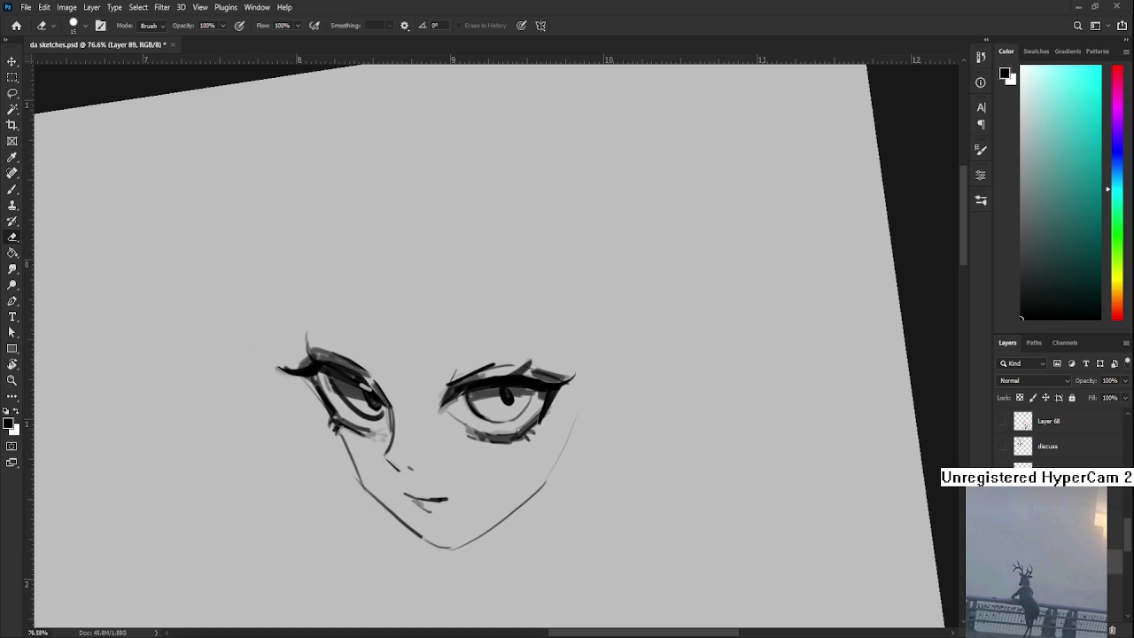
{"action": "scroll", "coordinate": [457, 432], "scroll_direction": "up", "scroll_amount": 3}
{"action": "key", "text": "b"}
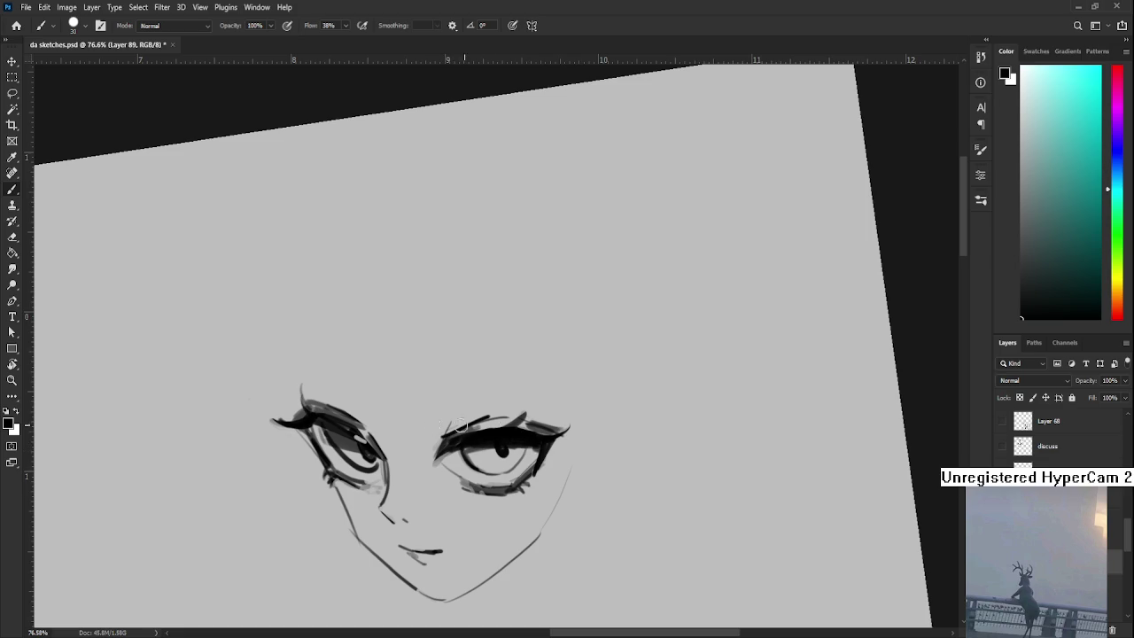
{"action": "scroll", "coordinate": [341, 426], "scroll_direction": "left", "scroll_amount": 2}
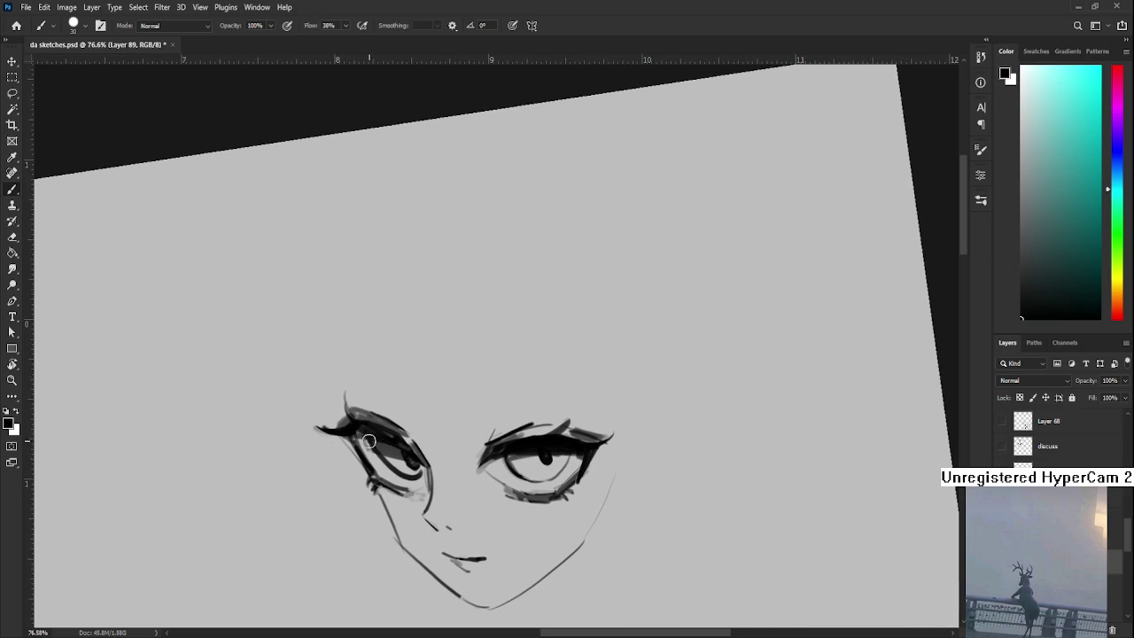
{"action": "left_click_drag", "start_coordinate": [499, 484], "coordinate": [475, 459]}
{"action": "key", "text": "e"}
{"action": "key", "text": "b"}
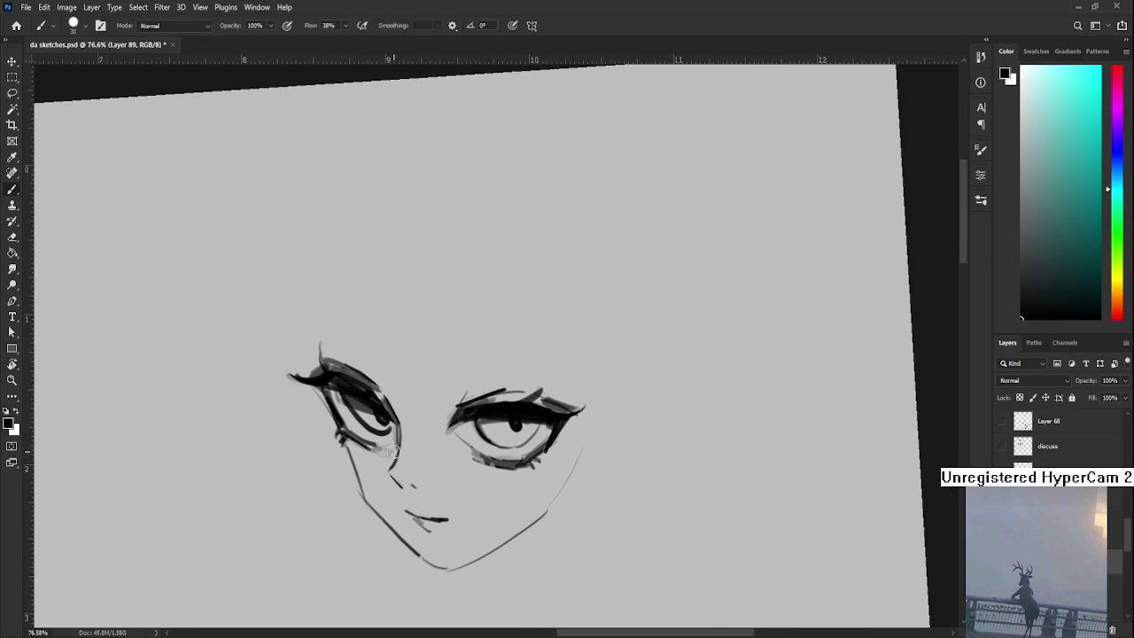
{"action": "scroll", "coordinate": [415, 433], "scroll_direction": "up", "scroll_amount": 3}
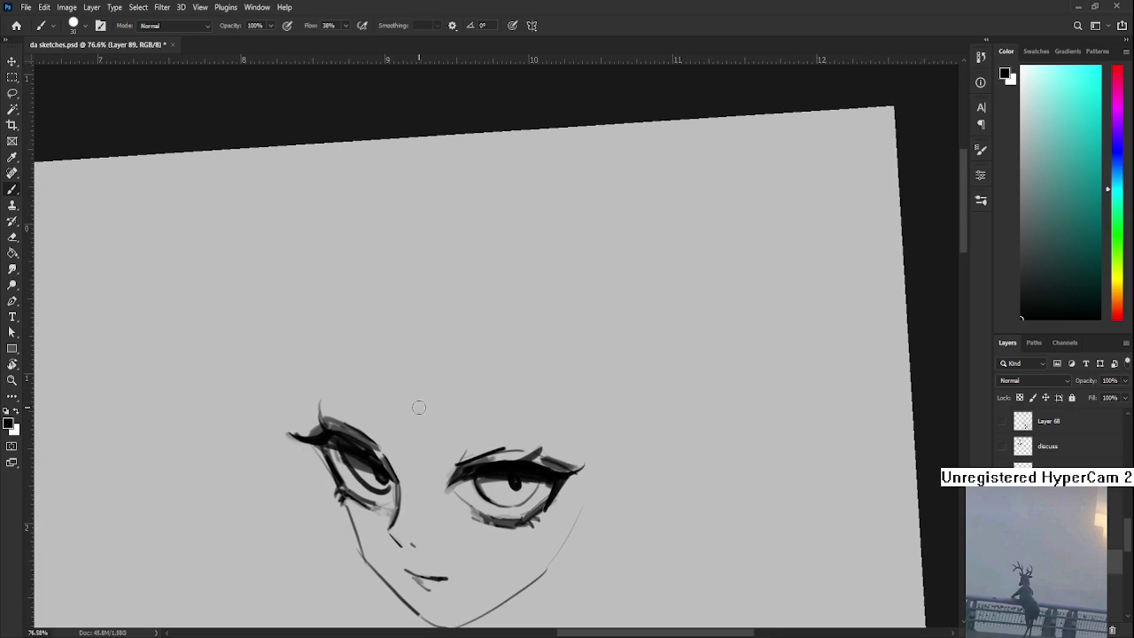
{"action": "left_click_drag", "start_coordinate": [382, 329], "coordinate": [404, 465]}
- Draw long hair strands over the left eye, retrying until they sit right
{"action": "key", "text": "ctrl+z"}
{"action": "left_click_drag", "start_coordinate": [383, 332], "coordinate": [390, 483]}
{"action": "key", "text": "ctrl+z"}
{"action": "left_click_drag", "start_coordinate": [373, 328], "coordinate": [410, 498]}
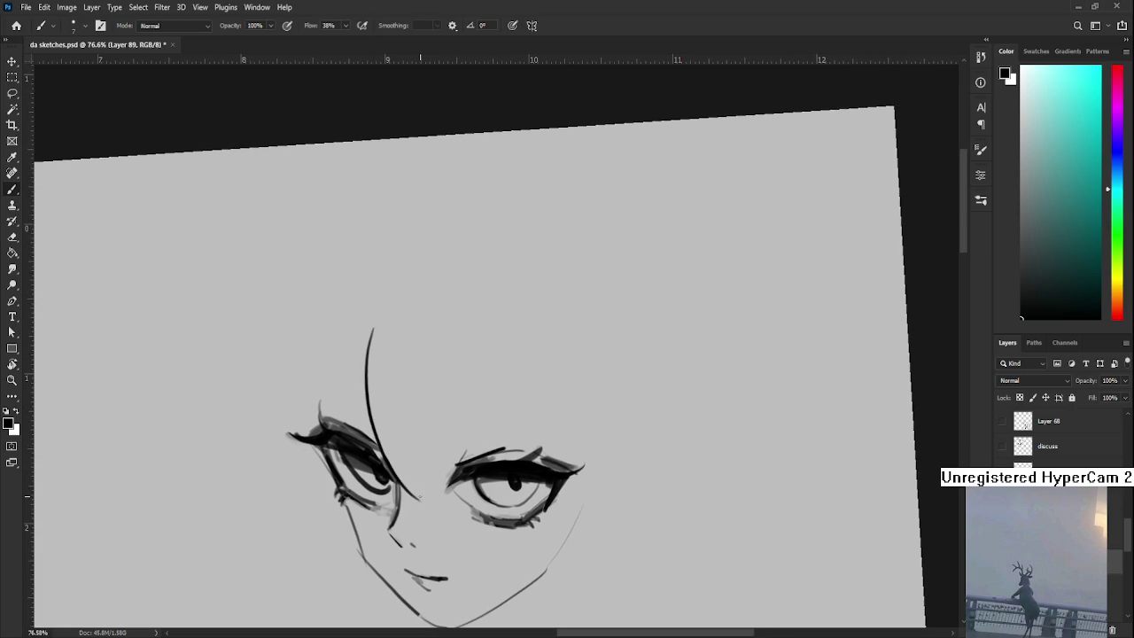
{"action": "mouse_move", "coordinate": [405, 450]}
{"action": "left_mouse_down"}
{"action": "mouse_move", "coordinate": [461, 505]}
{"action": "mouse_move", "coordinate": [432, 487]}
{"action": "mouse_move", "coordinate": [424, 377]}
{"action": "mouse_move", "coordinate": [426, 485]}
{"action": "left_mouse_up"}
{"action": "key", "text": "ctrl+z"}
- Add thin hair strands between the brows
{"action": "mouse_move", "coordinate": [444, 353]}
{"action": "left_mouse_down"}
{"action": "mouse_move", "coordinate": [433, 424]}
{"action": "mouse_move", "coordinate": [452, 445]}
{"action": "mouse_move", "coordinate": [458, 409]}
{"action": "mouse_move", "coordinate": [448, 445]}
{"action": "left_mouse_up"}
{"action": "key", "text": "ctrl+z"}
{"action": "left_click_drag", "start_coordinate": [454, 301], "coordinate": [461, 436]}
{"action": "key", "text": "ctrl+z"}
{"action": "left_click_drag", "start_coordinate": [415, 397], "coordinate": [494, 357]}
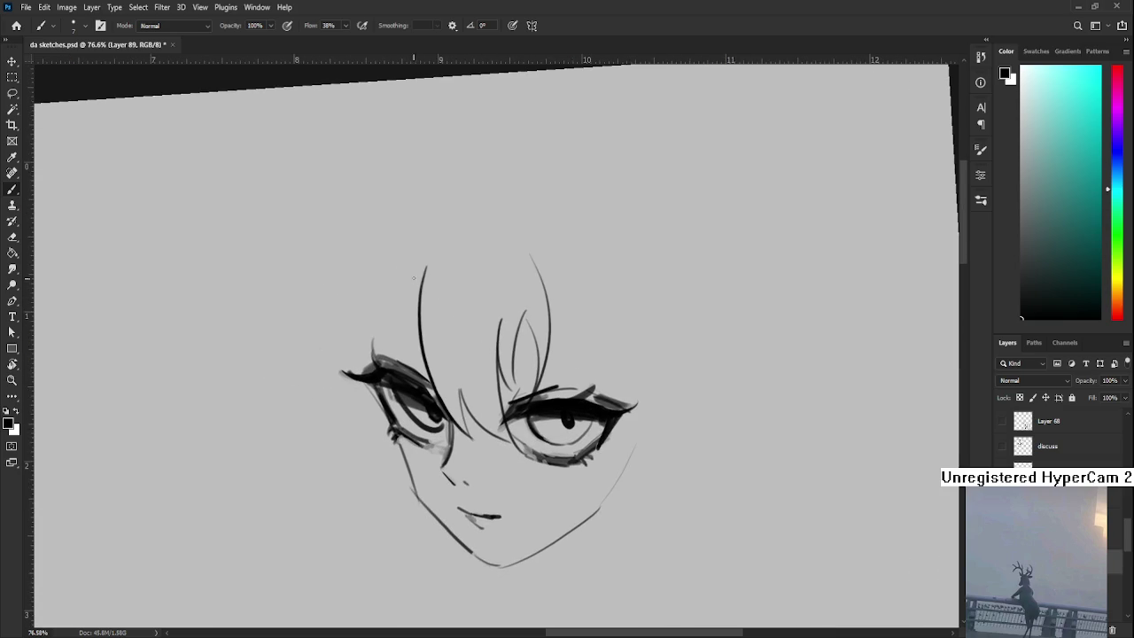
{"action": "key", "text": "ctrl+z"}
- Draw long curved hair strands down the left side of the face
{"action": "mouse_move", "coordinate": [424, 269]}
{"action": "left_mouse_down"}
{"action": "mouse_move", "coordinate": [378, 432]}
{"action": "mouse_move", "coordinate": [395, 456]}
{"action": "left_mouse_up"}
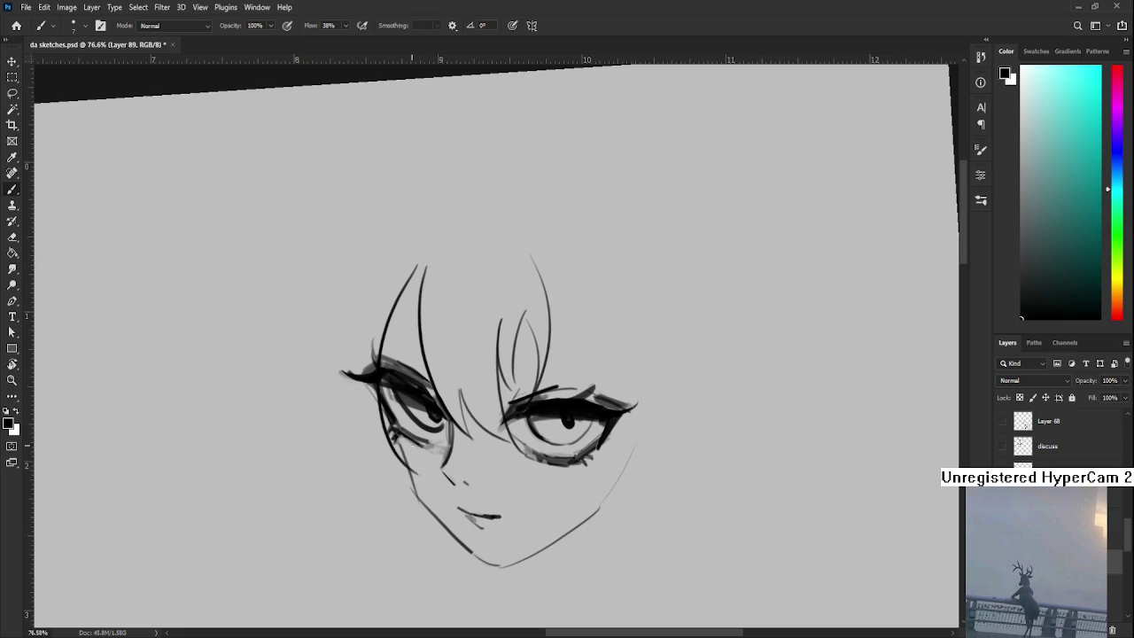
{"action": "mouse_move", "coordinate": [403, 290]}
{"action": "left_mouse_down"}
{"action": "mouse_move", "coordinate": [381, 492]}
{"action": "mouse_move", "coordinate": [356, 377]}
{"action": "mouse_move", "coordinate": [400, 493]}
{"action": "left_mouse_up"}
{"action": "key", "text": "ctrl+z"}
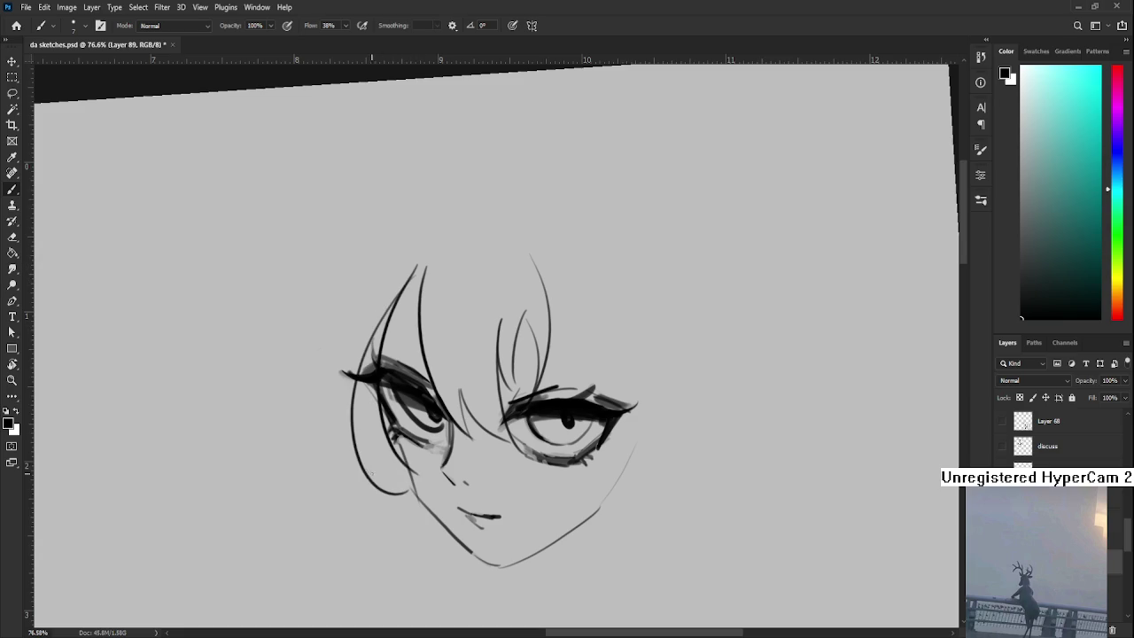
{"action": "left_click_drag", "start_coordinate": [344, 397], "coordinate": [321, 490]}
{"action": "key", "text": "ctrl+z"}
{"action": "mouse_move", "coordinate": [328, 420]}
{"action": "left_mouse_down"}
{"action": "mouse_move", "coordinate": [319, 486]}
{"action": "mouse_move", "coordinate": [361, 463]}
{"action": "left_mouse_up"}
{"action": "left_click_drag", "start_coordinate": [373, 359], "coordinate": [335, 461]}
{"action": "key", "text": "ctrl+z"}
{"action": "left_click_drag", "start_coordinate": [355, 410], "coordinate": [333, 460]}
{"action": "left_click_drag", "start_coordinate": [413, 275], "coordinate": [354, 410]}
{"action": "mouse_move", "coordinate": [592, 361]}
{"action": "left_mouse_down"}
{"action": "mouse_move", "coordinate": [451, 309]}
{"action": "mouse_move", "coordinate": [454, 398]}
{"action": "mouse_move", "coordinate": [400, 386]}
{"action": "left_mouse_up"}
- Draw hair strands along the right side of the face and right cheek
{"action": "mouse_move", "coordinate": [396, 335]}
{"action": "left_mouse_down"}
{"action": "mouse_move", "coordinate": [450, 465]}
{"action": "mouse_move", "coordinate": [449, 440]}
{"action": "left_mouse_up"}
{"action": "key", "text": "ctrl+z"}
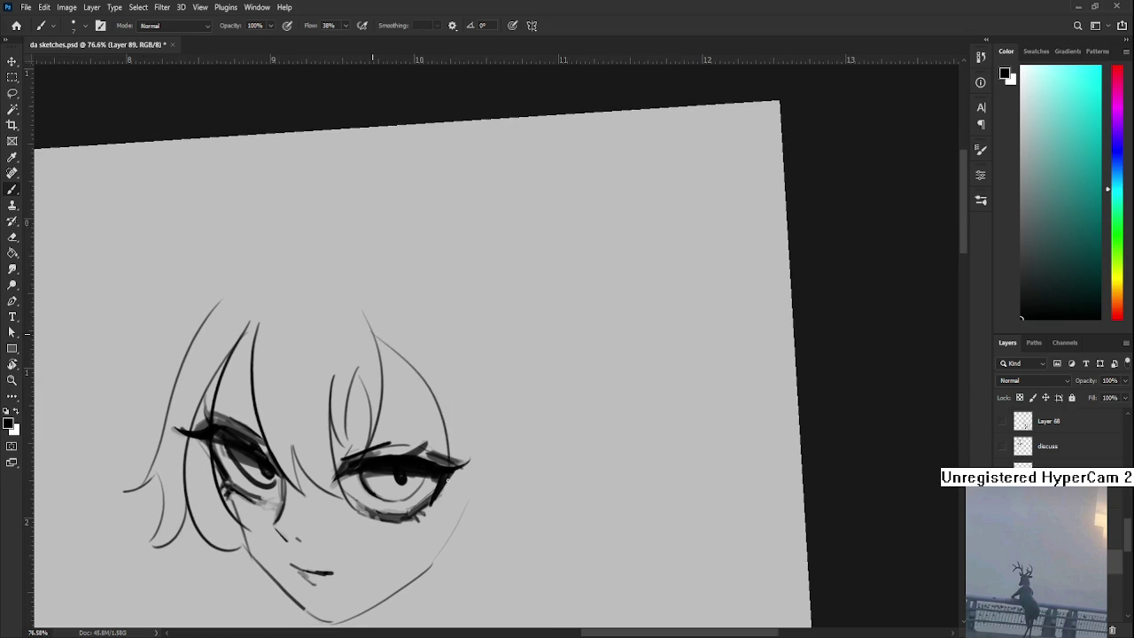
{"action": "left_click_drag", "start_coordinate": [446, 480], "coordinate": [463, 388]}
{"action": "mouse_move", "coordinate": [429, 441]}
{"action": "left_mouse_down"}
{"action": "mouse_move", "coordinate": [461, 396]}
{"action": "mouse_move", "coordinate": [493, 377]}
{"action": "left_mouse_up"}
{"action": "mouse_move", "coordinate": [433, 434]}
{"action": "left_mouse_down"}
{"action": "mouse_move", "coordinate": [496, 413]}
{"action": "mouse_move", "coordinate": [524, 376]}
{"action": "left_mouse_up"}
{"action": "left_click_drag", "start_coordinate": [479, 432], "coordinate": [521, 368]}
{"action": "key", "text": "ctrl+z"}
{"action": "left_click_drag", "start_coordinate": [416, 374], "coordinate": [516, 412]}
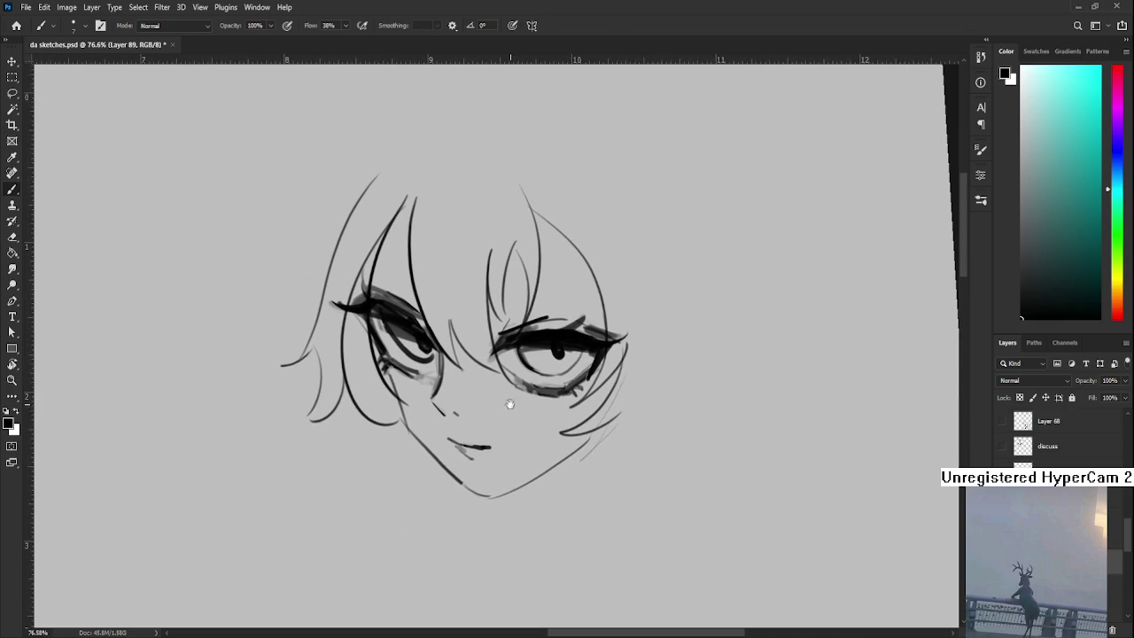
- Add two long curved strands below the left cheek
{"action": "left_click_drag", "start_coordinate": [393, 403], "coordinate": [483, 545]}
{"action": "mouse_move", "coordinate": [354, 404]}
{"action": "left_mouse_down"}
{"action": "mouse_move", "coordinate": [424, 544]}
{"action": "mouse_move", "coordinate": [482, 551]}
{"action": "left_mouse_up"}
{"action": "left_click_drag", "start_coordinate": [485, 492], "coordinate": [471, 474]}
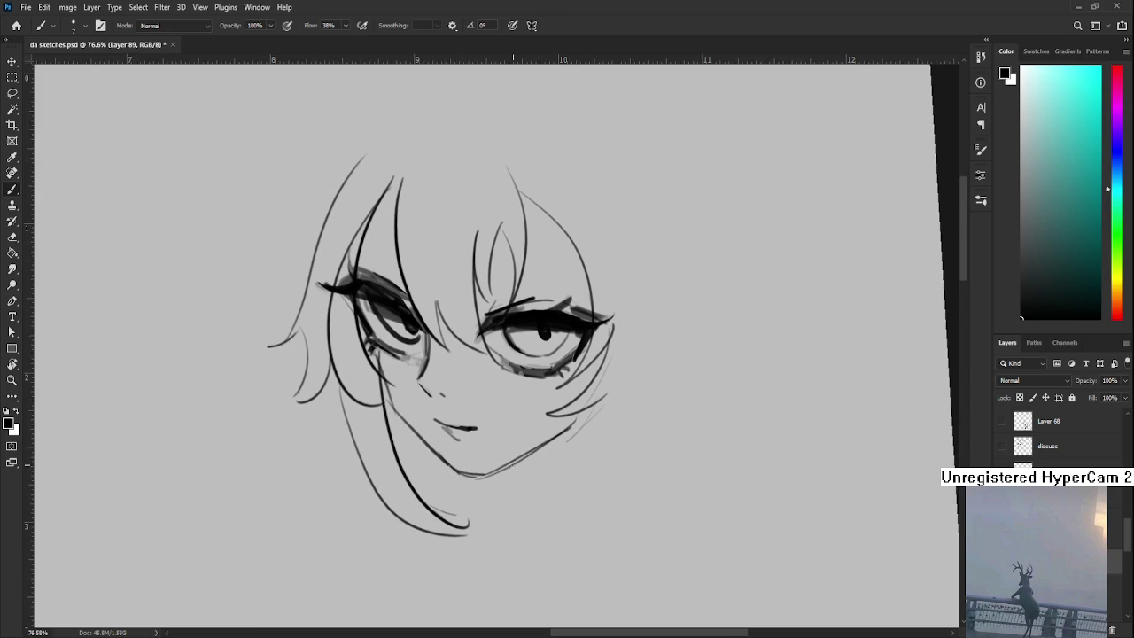
{"action": "key", "text": "e"}
{"action": "key", "text": "b"}
{"action": "left_click_drag", "start_coordinate": [574, 416], "coordinate": [557, 354]}
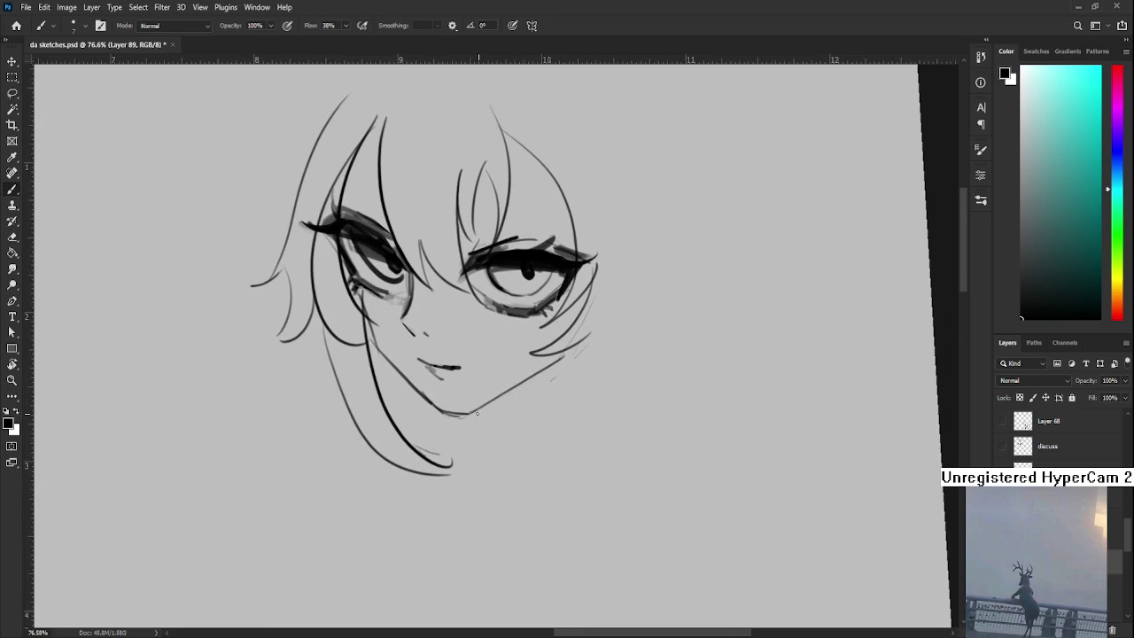
{"action": "mouse_move", "coordinate": [495, 438]}
{"action": "left_mouse_down"}
{"action": "mouse_move", "coordinate": [463, 484]}
{"action": "mouse_move", "coordinate": [532, 399]}
{"action": "mouse_move", "coordinate": [462, 484]}
{"action": "mouse_move", "coordinate": [532, 404]}
{"action": "left_mouse_up"}
- Enlarge the brush and rotate the canvas view about 38° around the chin
{"action": "key", "text": "ctrl+z"}
{"action": "key", "text": "bracketright"}
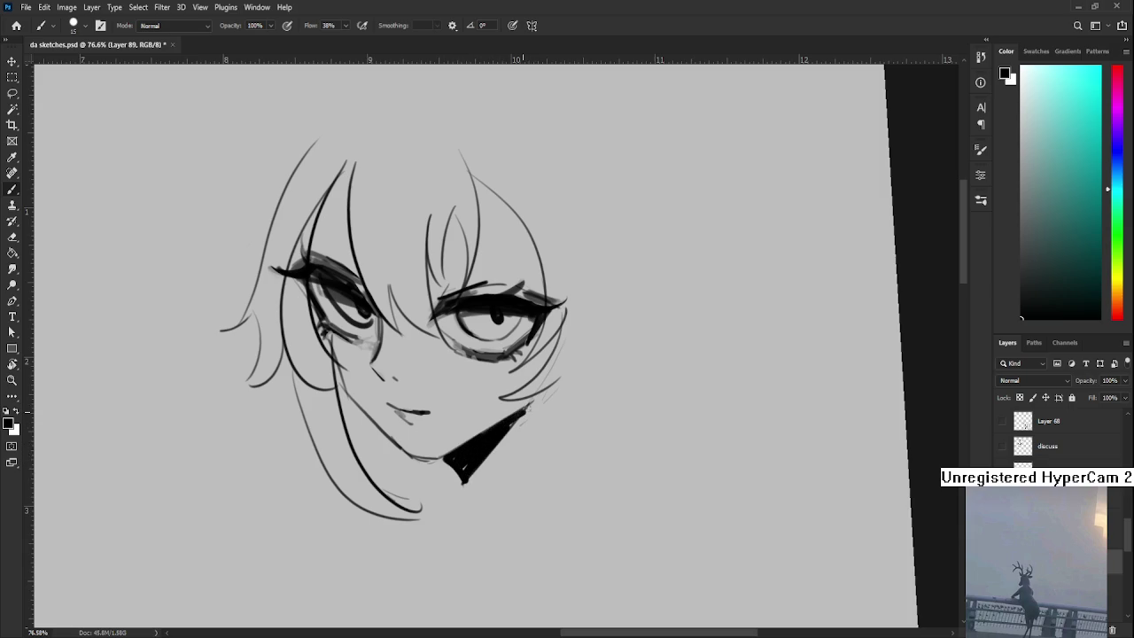
{"action": "key", "text": "r"}
{"action": "mouse_move", "coordinate": [452, 465]}
{"action": "left_mouse_down"}
{"action": "mouse_move", "coordinate": [341, 448]}
{"action": "mouse_move", "coordinate": [348, 361]}
{"action": "left_mouse_up"}
{"action": "key", "text": "e"}
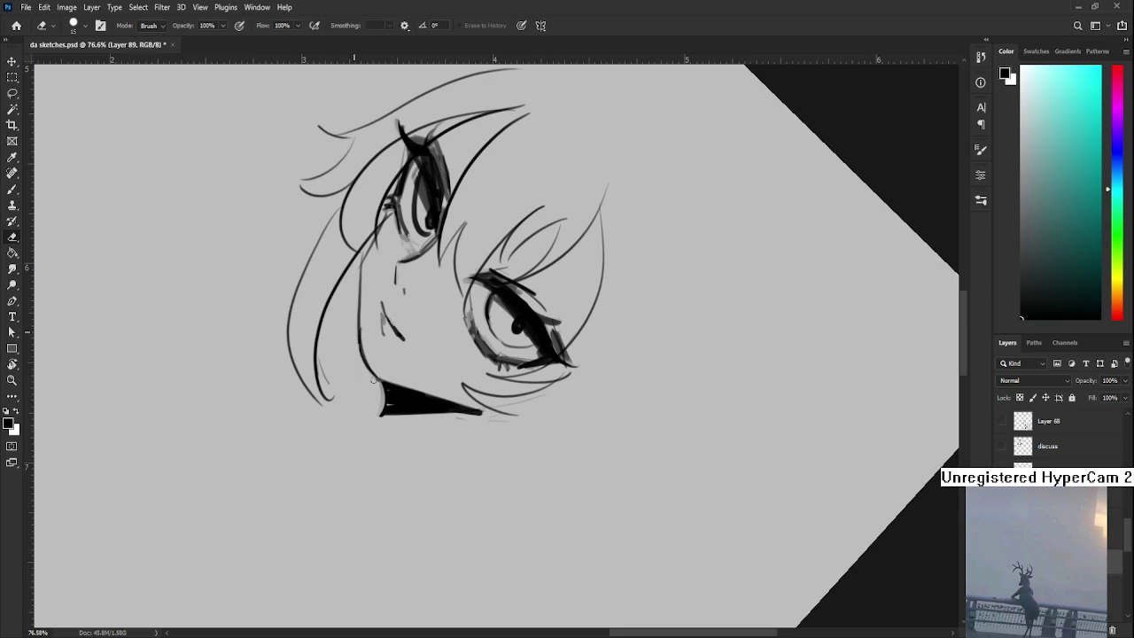
{"action": "key", "text": "r"}
{"action": "mouse_move", "coordinate": [394, 375]}
{"action": "left_mouse_down"}
{"action": "mouse_move", "coordinate": [520, 372]}
{"action": "mouse_move", "coordinate": [564, 424]}
{"action": "mouse_move", "coordinate": [573, 453]}
{"action": "mouse_move", "coordinate": [515, 460]}
{"action": "mouse_move", "coordinate": [501, 502]}
{"action": "left_mouse_up"}
{"action": "key", "text": "e"}
{"action": "key", "text": "r"}
{"action": "key", "text": "b"}
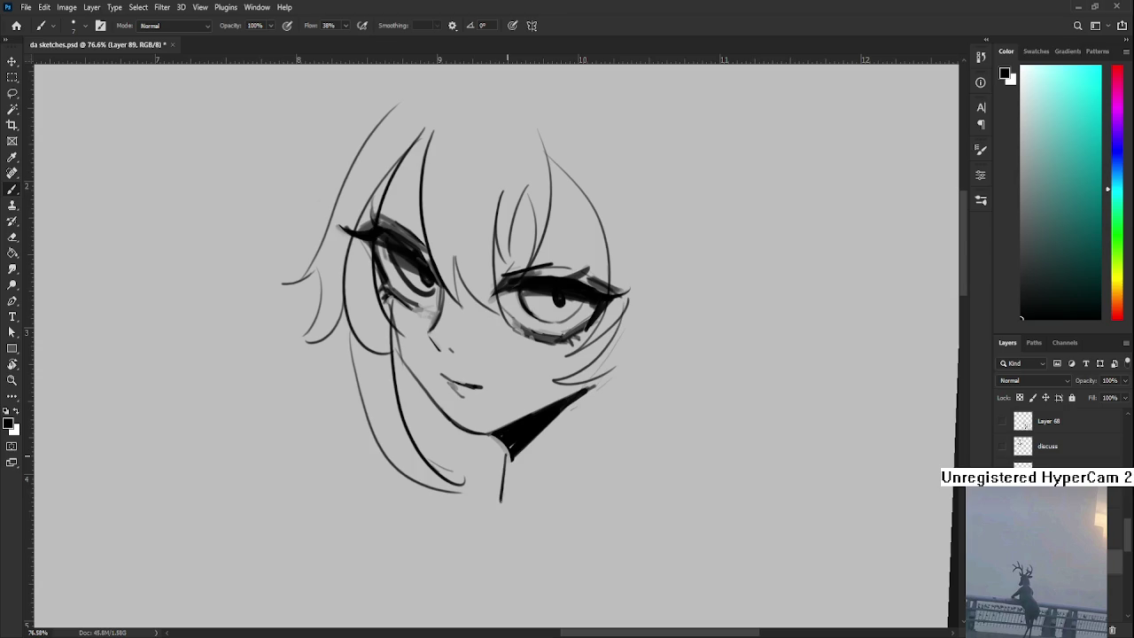
- Extend the jaw line below the chin along the black triangle
{"action": "key", "text": "ctrl+z"}
{"action": "left_click_drag", "start_coordinate": [510, 454], "coordinate": [501, 502]}
{"action": "key", "text": "ctrl+z"}
{"action": "left_click_drag", "start_coordinate": [509, 455], "coordinate": [491, 517]}
{"action": "key", "text": "ctrl+z"}
{"action": "key", "text": "ctrl+z"}
{"action": "key", "text": "ctrl+z"}
{"action": "key", "text": "ctrl+z"}
{"action": "key", "text": "ctrl+z"}
{"action": "left_click_drag", "start_coordinate": [511, 460], "coordinate": [603, 384]}
{"action": "key", "text": "r"}
{"action": "mouse_move", "coordinate": [522, 456]}
{"action": "left_mouse_down"}
{"action": "mouse_move", "coordinate": [534, 428]}
{"action": "mouse_move", "coordinate": [513, 456]}
{"action": "left_mouse_up"}
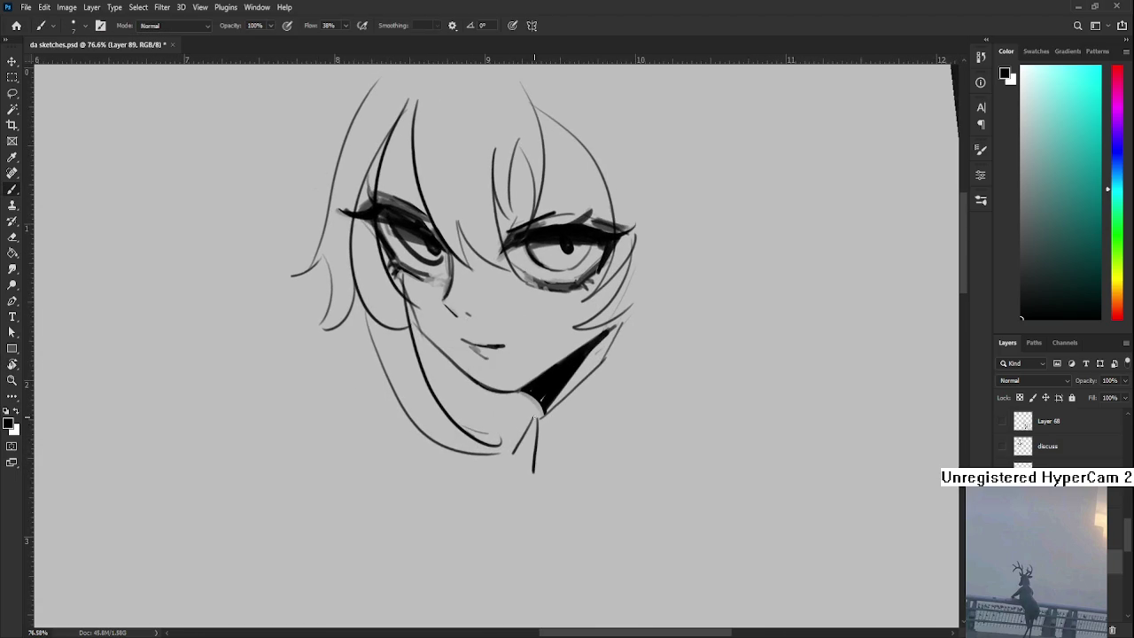
- Add collar lines near the chin tip and on both sides of the neck
{"action": "left_click_drag", "start_coordinate": [535, 410], "coordinate": [512, 452]}
{"action": "key", "text": "ctrl+z"}
{"action": "key", "text": "ctrl+z"}
{"action": "left_click_drag", "start_coordinate": [523, 413], "coordinate": [514, 452]}
{"action": "left_click_drag", "start_coordinate": [533, 398], "coordinate": [485, 467]}
{"action": "key", "text": "ctrl+z"}
{"action": "left_click_drag", "start_coordinate": [450, 523], "coordinate": [472, 489]}
{"action": "left_click_drag", "start_coordinate": [436, 456], "coordinate": [458, 525]}
{"action": "key", "text": "ctrl+z"}
{"action": "left_click_drag", "start_coordinate": [470, 478], "coordinate": [459, 514]}
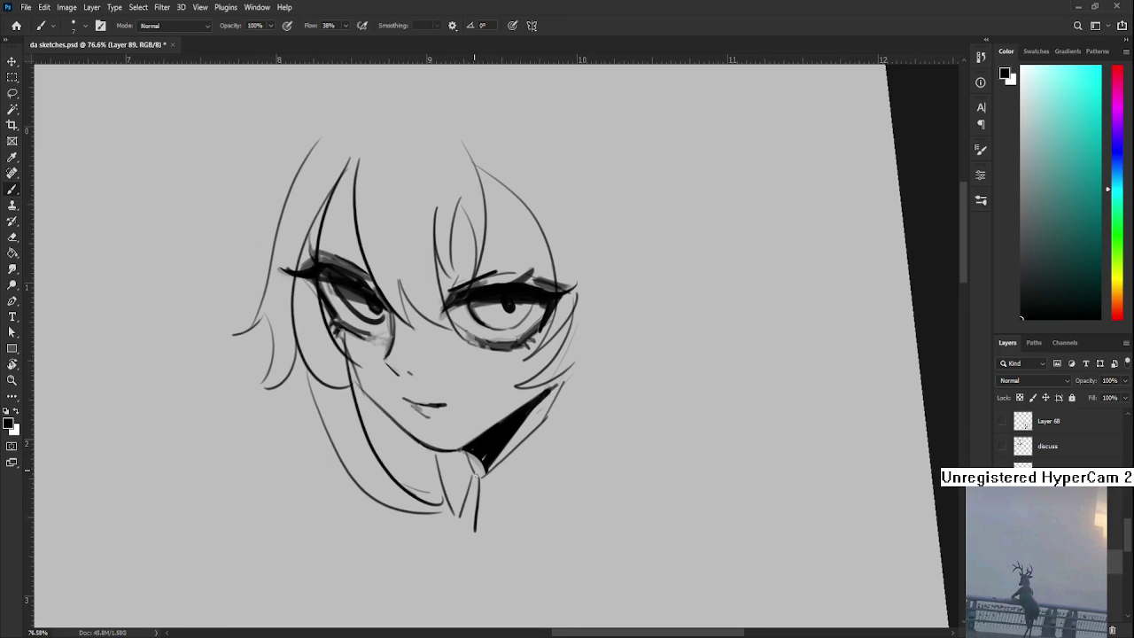
- Redraw the neck stroke slanting right and add a faint stroke below the neck
{"action": "left_click_drag", "start_coordinate": [501, 479], "coordinate": [487, 466]}
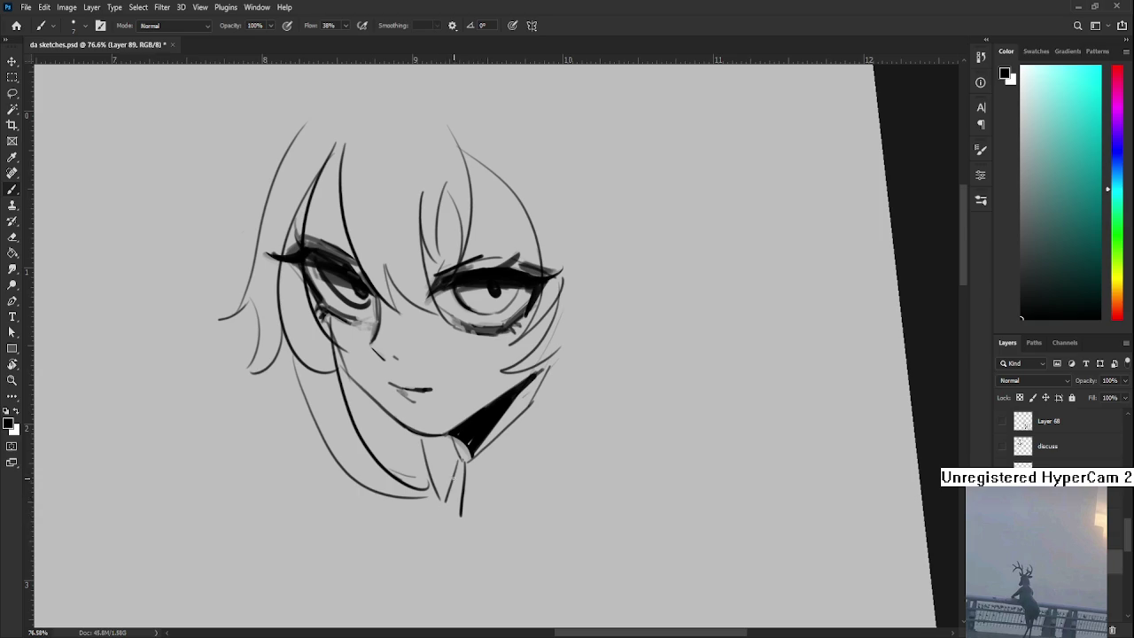
{"action": "key", "text": "ctrl+z"}
{"action": "mouse_move", "coordinate": [467, 460]}
{"action": "left_mouse_down"}
{"action": "mouse_move", "coordinate": [480, 511]}
{"action": "mouse_move", "coordinate": [447, 547]}
{"action": "mouse_move", "coordinate": [547, 474]}
{"action": "left_mouse_up"}
{"action": "key", "text": "r"}
{"action": "left_click_drag", "start_coordinate": [551, 428], "coordinate": [620, 467]}
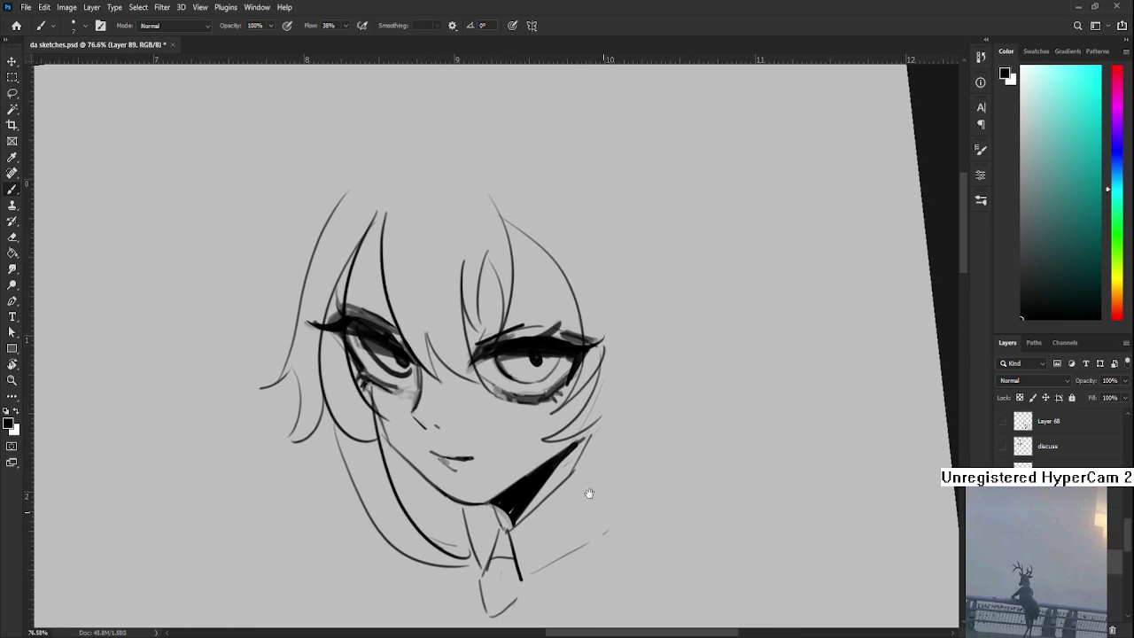
{"action": "scroll", "coordinate": [614, 435], "scroll_direction": "down", "scroll_amount": 1}
{"action": "scroll", "coordinate": [613, 434], "scroll_direction": "down", "scroll_amount": 1}
{"action": "scroll", "coordinate": [613, 435], "scroll_direction": "down", "scroll_amount": 2}
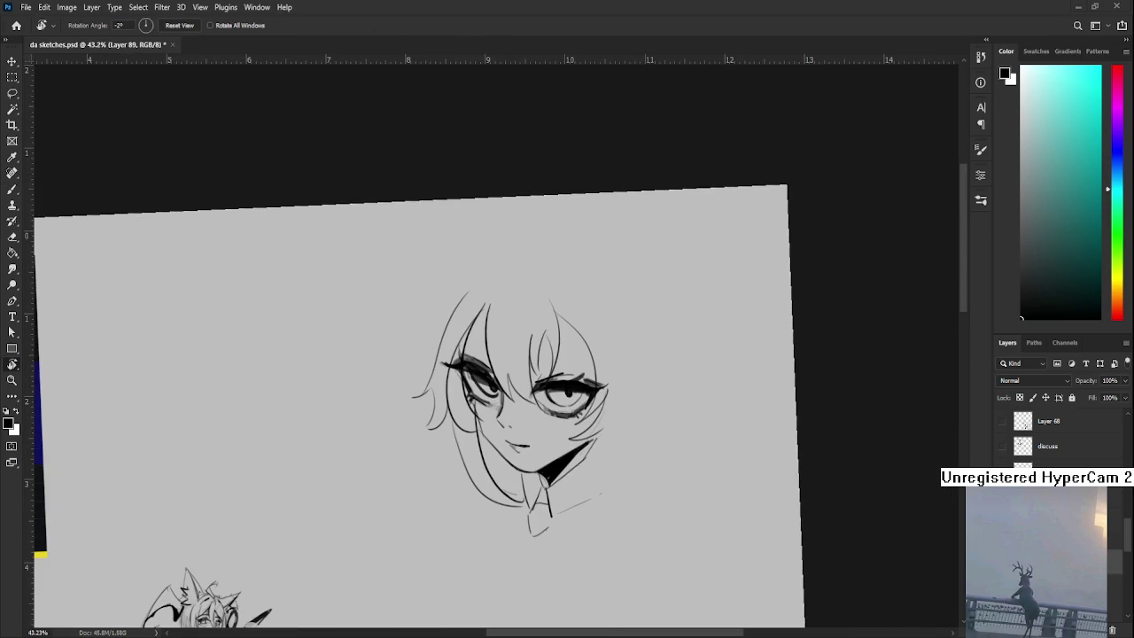
- Draw a hair strand just right of the head
{"action": "left_click_drag", "start_coordinate": [569, 324], "coordinate": [463, 401]}
{"action": "key", "text": "e"}
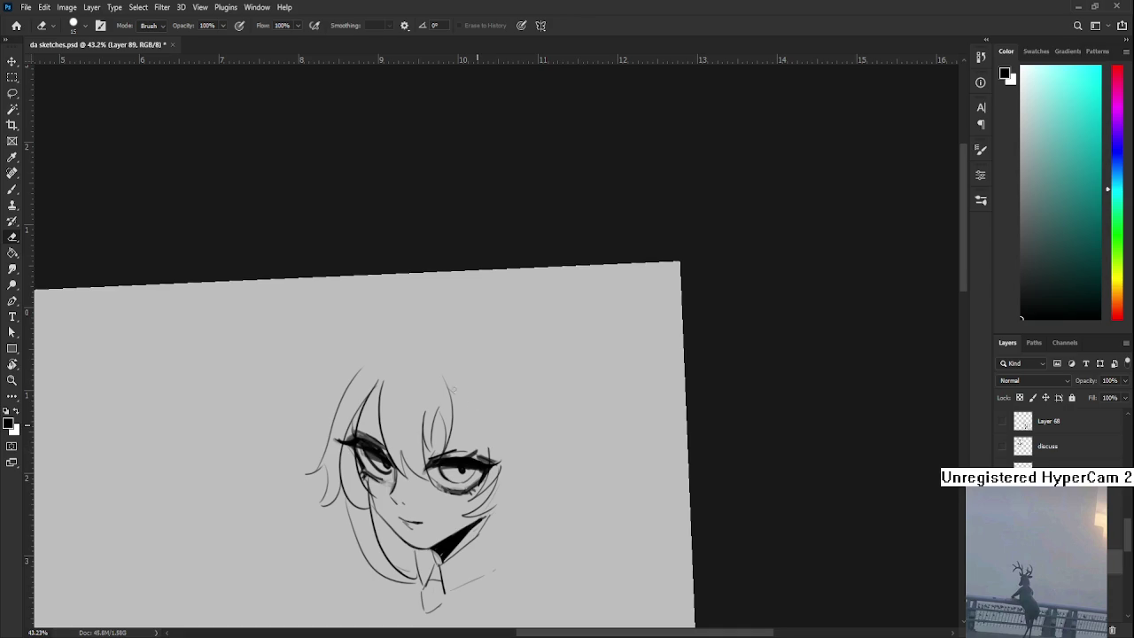
{"action": "key", "text": "b"}
{"action": "left_click_drag", "start_coordinate": [449, 392], "coordinate": [484, 462]}
{"action": "key", "text": "ctrl+z"}
{"action": "left_click_drag", "start_coordinate": [454, 398], "coordinate": [482, 497]}
{"action": "key", "text": "e"}
{"action": "key", "text": "b"}
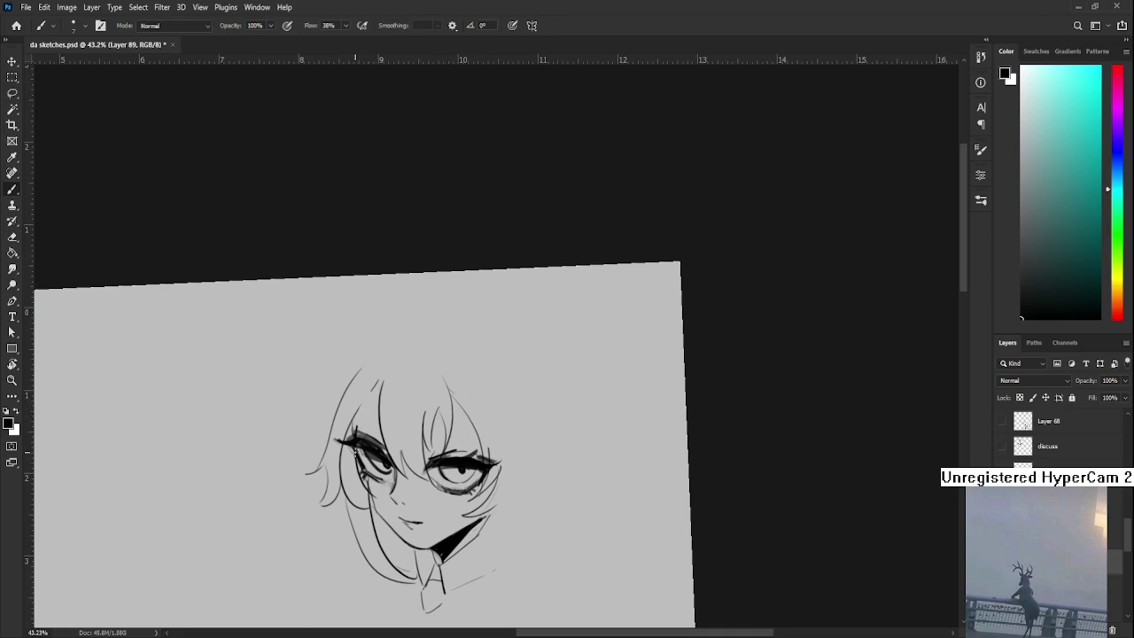
- Add a curved strand on the head's right side and a small hair clip
{"action": "key", "text": "e"}
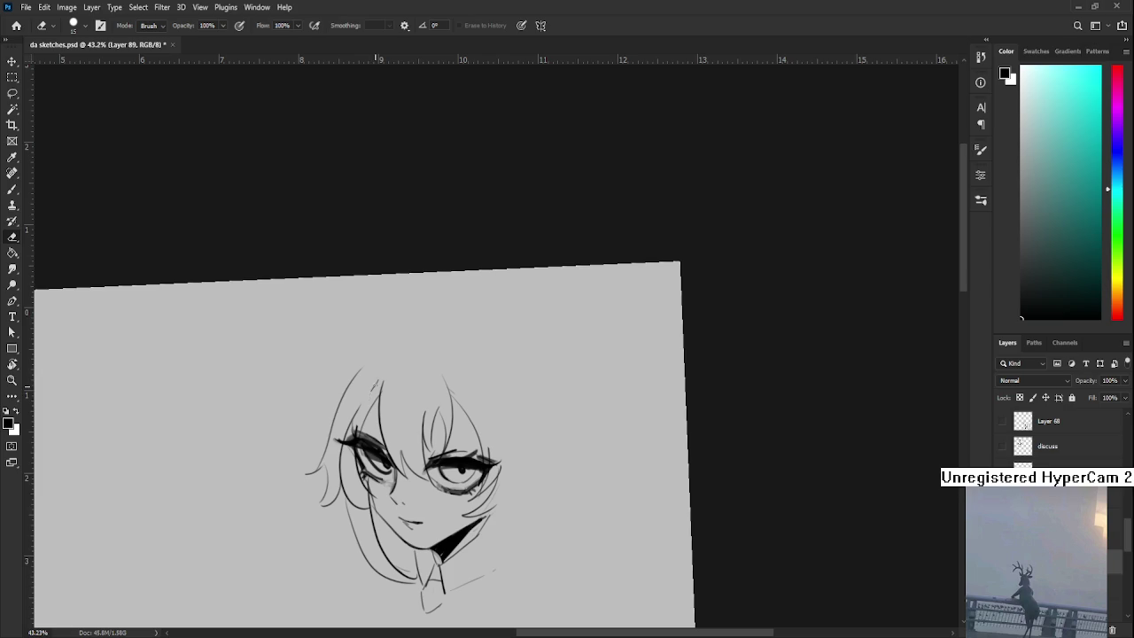
{"action": "left_click_drag", "start_coordinate": [454, 440], "coordinate": [413, 461]}
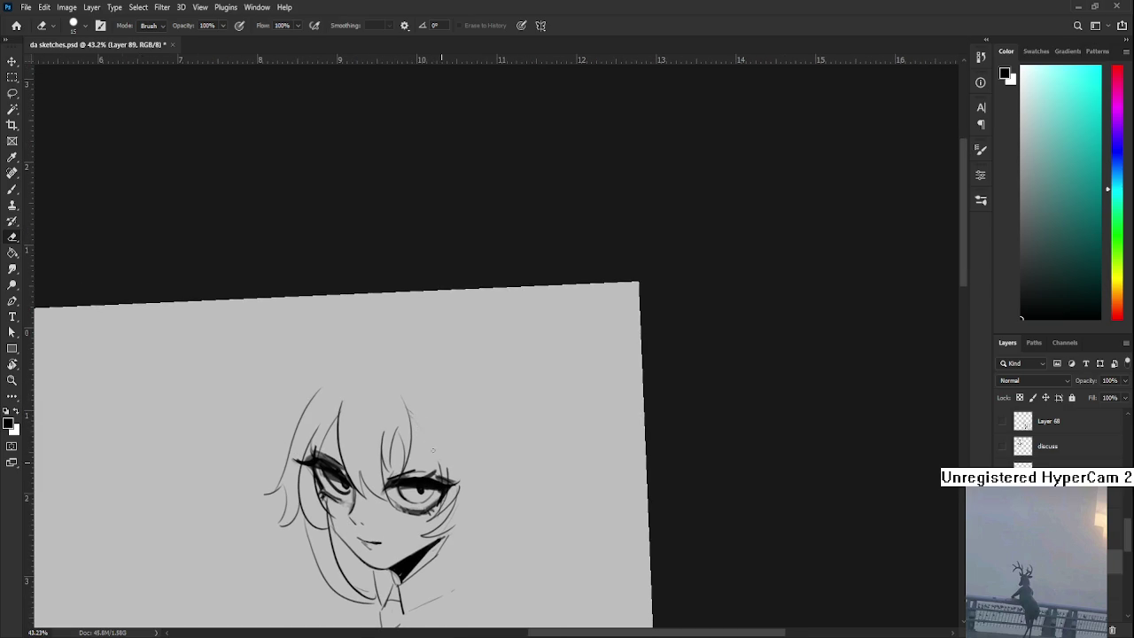
{"action": "key", "text": "b"}
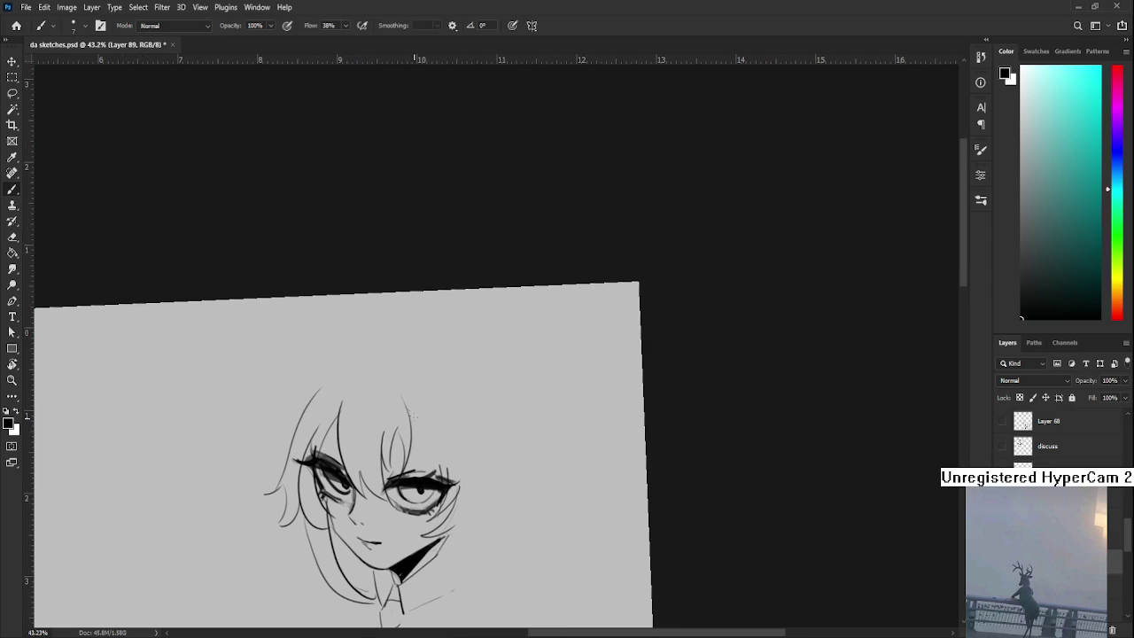
{"action": "left_click_drag", "start_coordinate": [427, 409], "coordinate": [449, 465]}
{"action": "key", "text": "ctrl+z"}
{"action": "left_click_drag", "start_coordinate": [444, 410], "coordinate": [457, 481]}
{"action": "left_click_drag", "start_coordinate": [426, 436], "coordinate": [430, 446]}
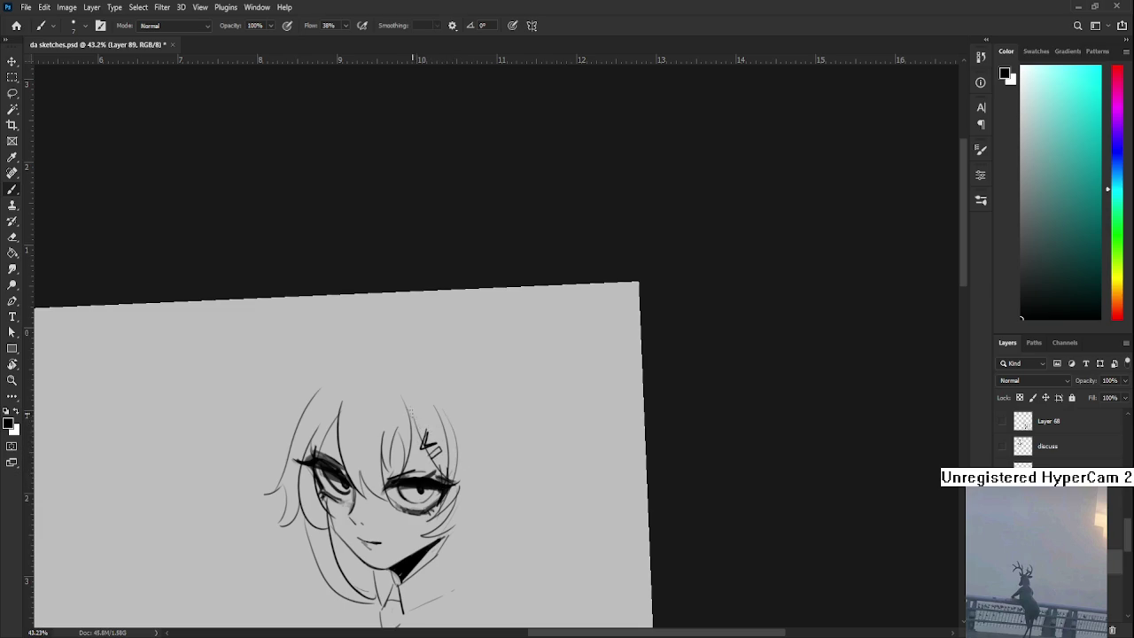
- Draw a strand arcing down the right side, then reset the view rotation upright
{"action": "scroll", "coordinate": [411, 425], "scroll_direction": "down", "scroll_amount": 2}
{"action": "scroll", "coordinate": [390, 381], "scroll_direction": "left", "scroll_amount": 2}
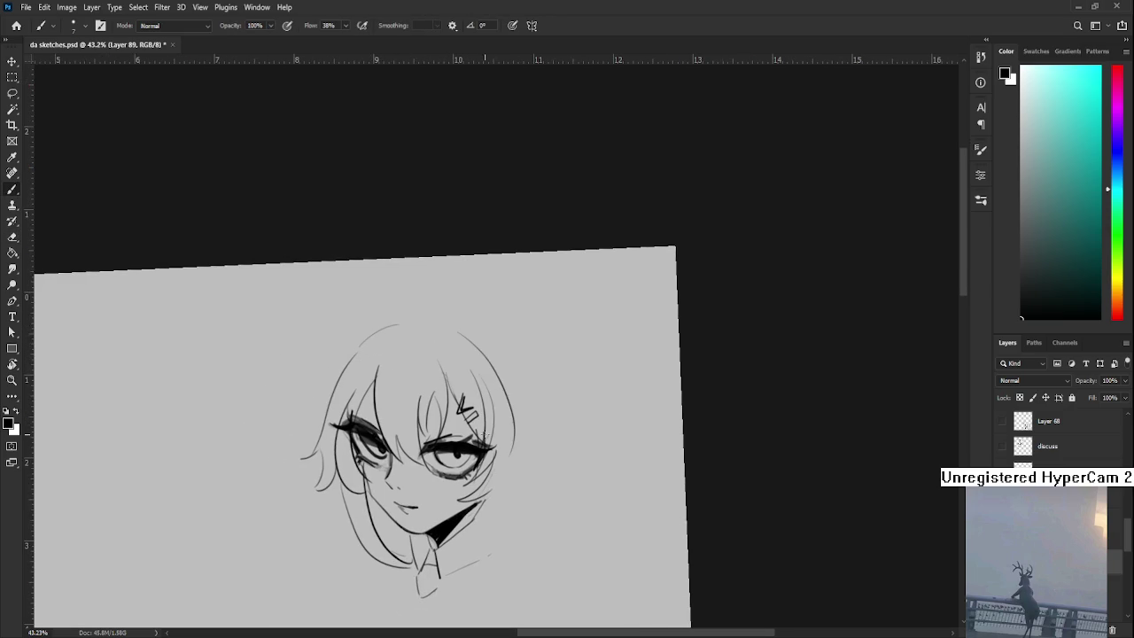
{"action": "left_click_drag", "start_coordinate": [468, 332], "coordinate": [503, 454]}
{"action": "left_click_drag", "start_coordinate": [507, 409], "coordinate": [520, 432]}
{"action": "scroll", "coordinate": [502, 449], "scroll_direction": "down", "scroll_amount": 3}
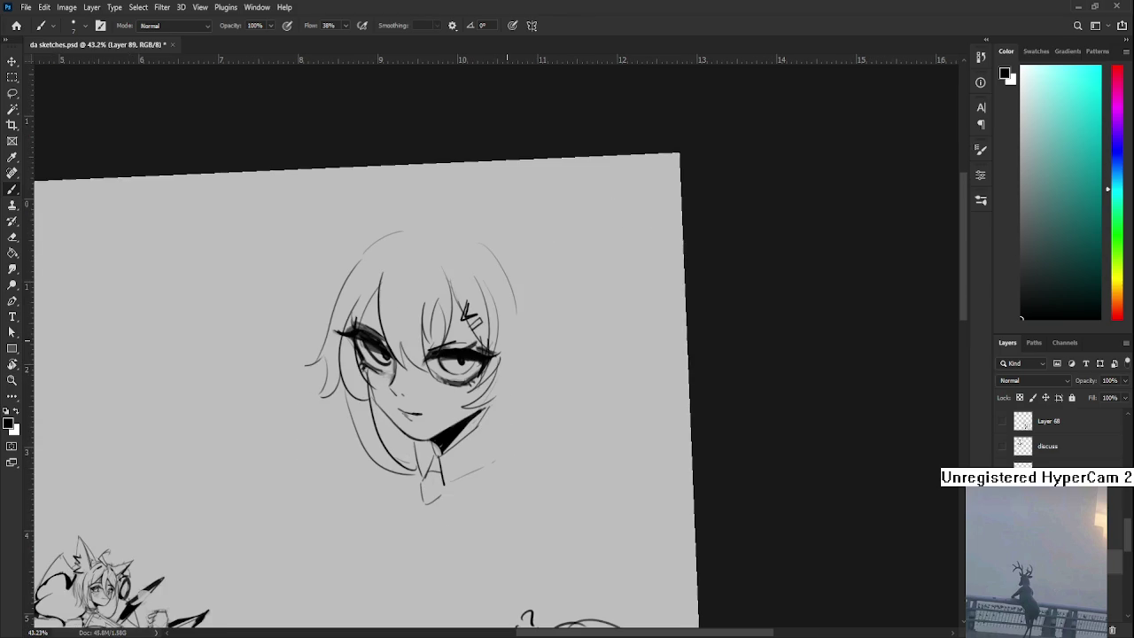
{"action": "scroll", "coordinate": [507, 336], "scroll_direction": "down", "scroll_amount": 3}
{"action": "key", "text": "r"}
{"action": "key", "text": "Escape"}
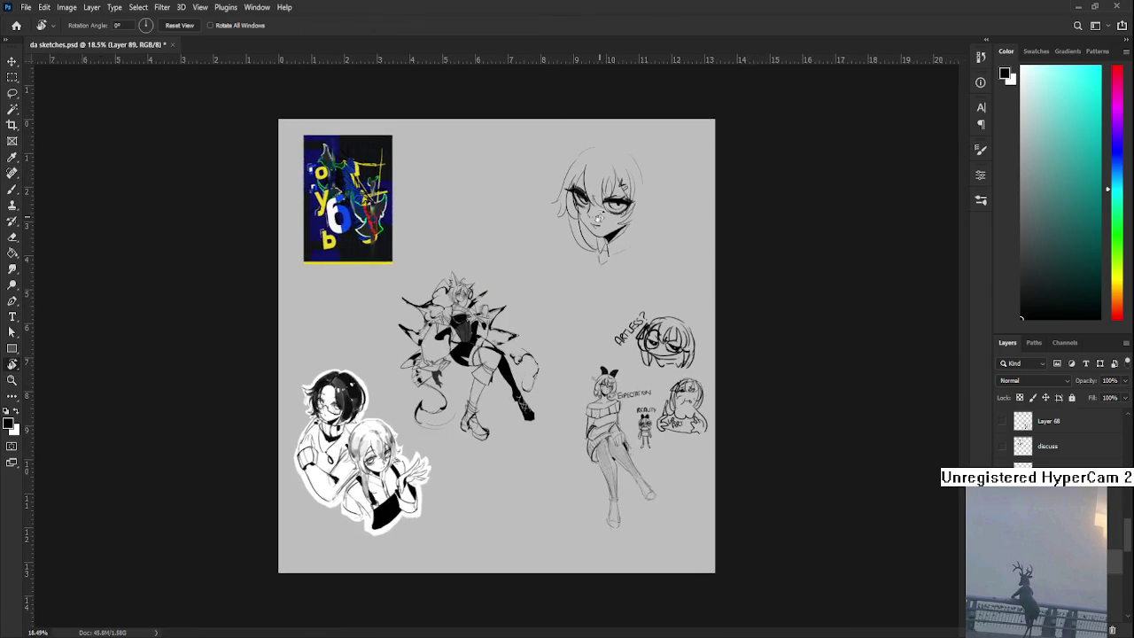
- Lasso both eyes and scale them down slightly with Free Transform
{"action": "scroll", "coordinate": [609, 161], "scroll_direction": "up", "scroll_amount": 2}
{"action": "scroll", "coordinate": [610, 162], "scroll_direction": "up", "scroll_amount": 2}
{"action": "scroll", "coordinate": [428, 342], "scroll_direction": "up", "scroll_amount": 2}
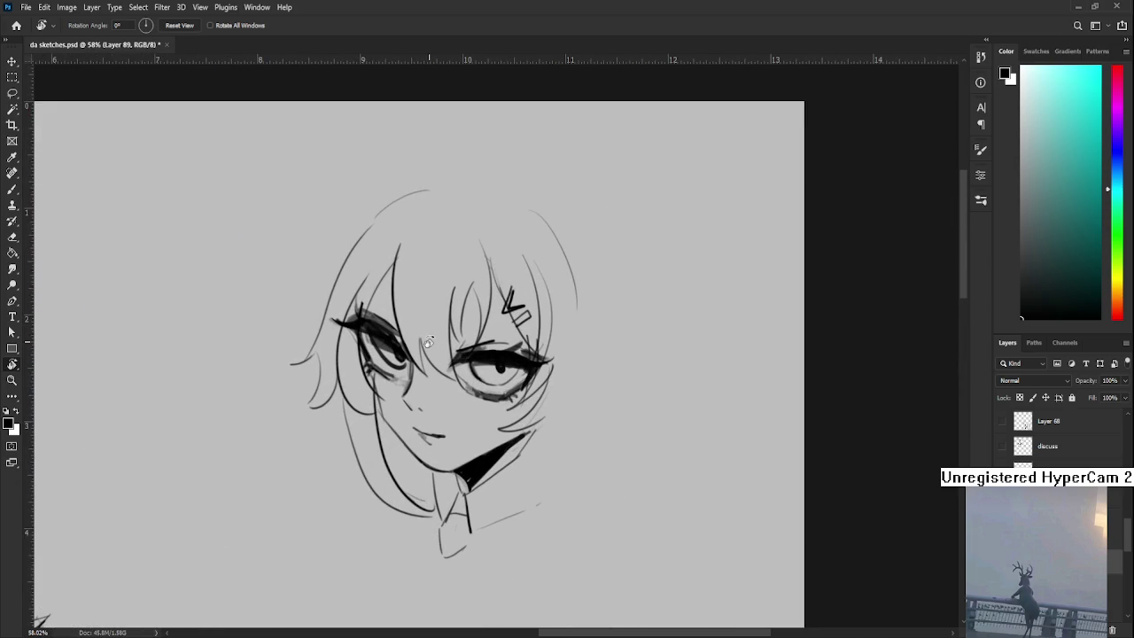
{"action": "key", "text": "l"}
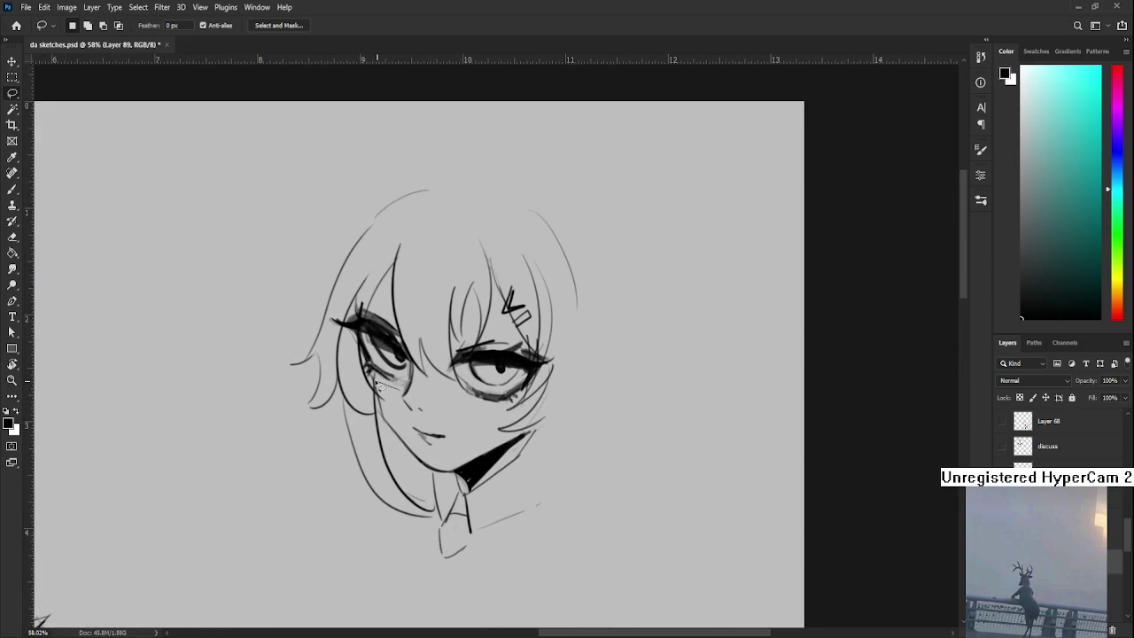
{"action": "mouse_move", "coordinate": [365, 371]}
{"action": "left_mouse_down"}
{"action": "mouse_move", "coordinate": [529, 404]}
{"action": "mouse_move", "coordinate": [436, 388]}
{"action": "left_mouse_up"}
{"action": "key", "text": "ctrl+t"}
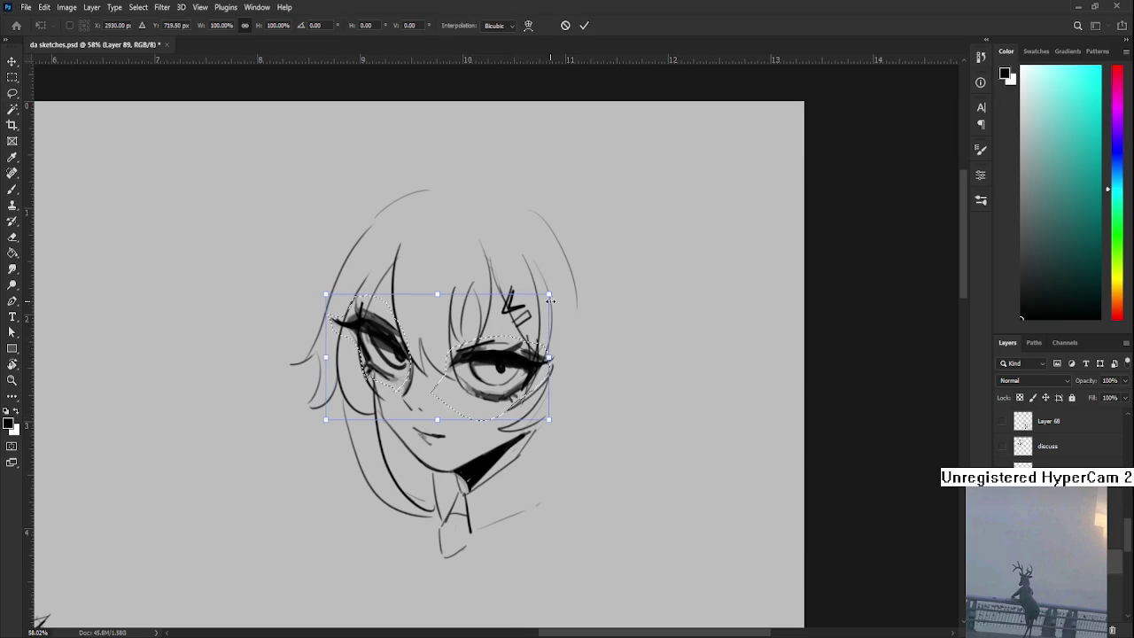
{"action": "left_click_drag", "start_coordinate": [542, 305], "coordinate": [539, 307]}
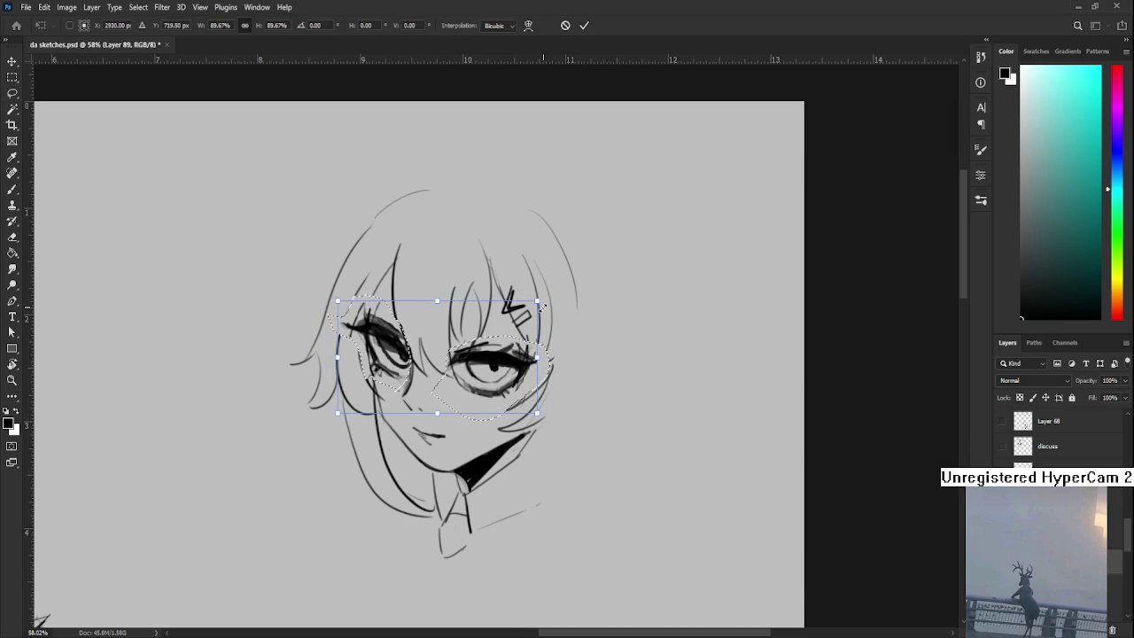
{"action": "key", "text": "Return"}
{"action": "key", "text": "ctrl+d"}
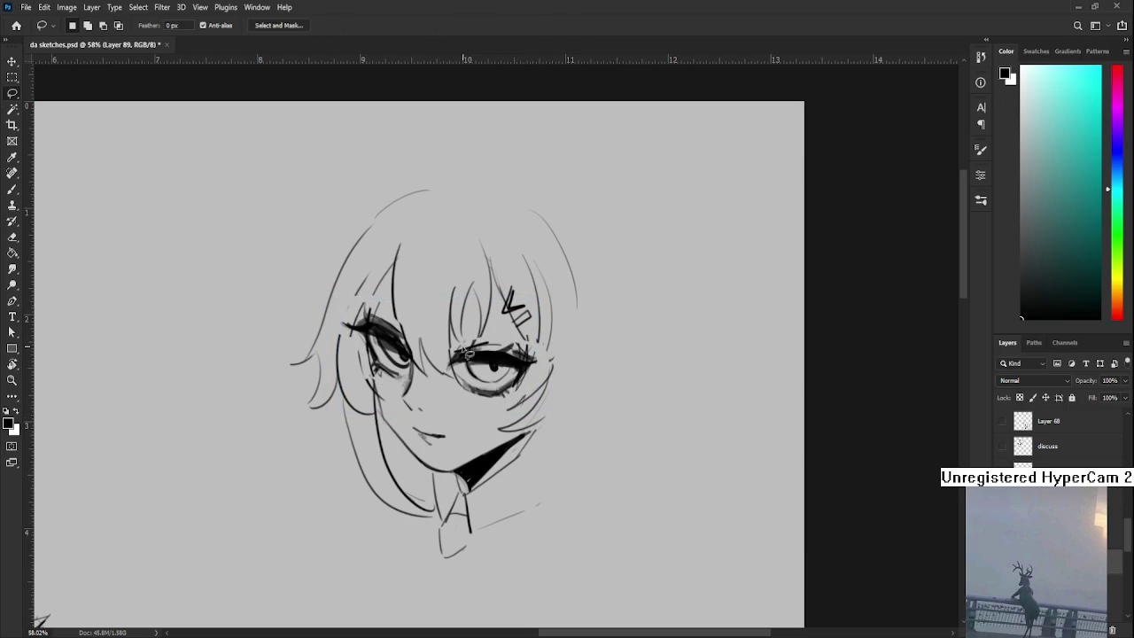
- Select the right eye alone and shrink it a little more
{"action": "mouse_move", "coordinate": [455, 345]}
{"action": "left_mouse_down"}
{"action": "mouse_move", "coordinate": [544, 369]}
{"action": "mouse_move", "coordinate": [457, 344]}
{"action": "left_mouse_up"}
{"action": "key", "text": "ctrl+t"}
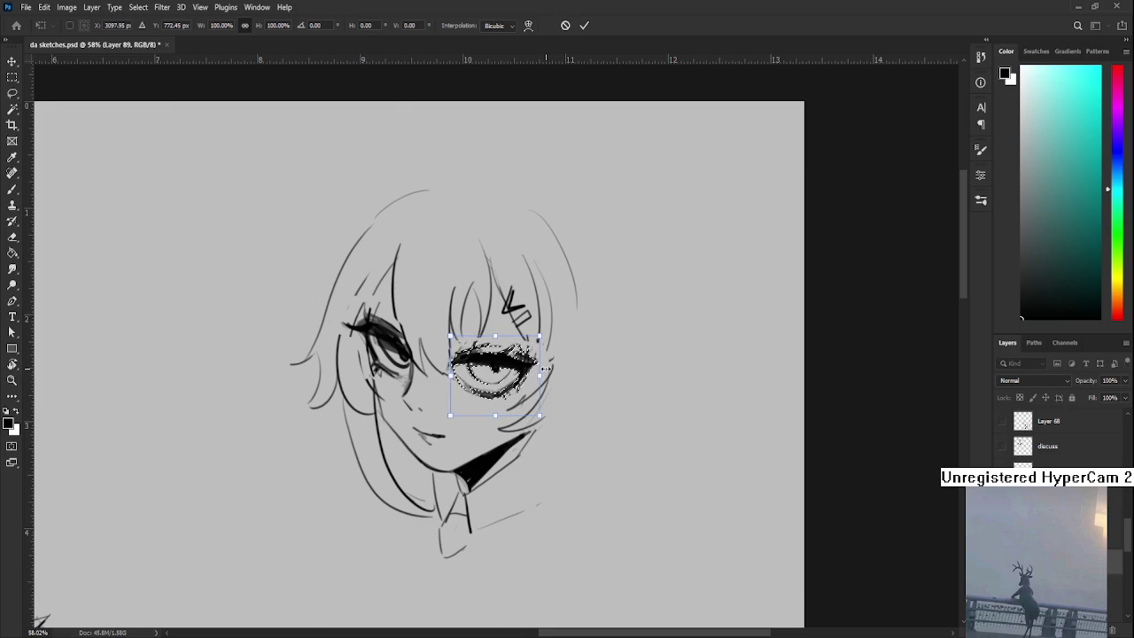
{"action": "key", "text": "Return"}
{"action": "key", "text": "ctrl+d"}
{"action": "key", "text": "b"}
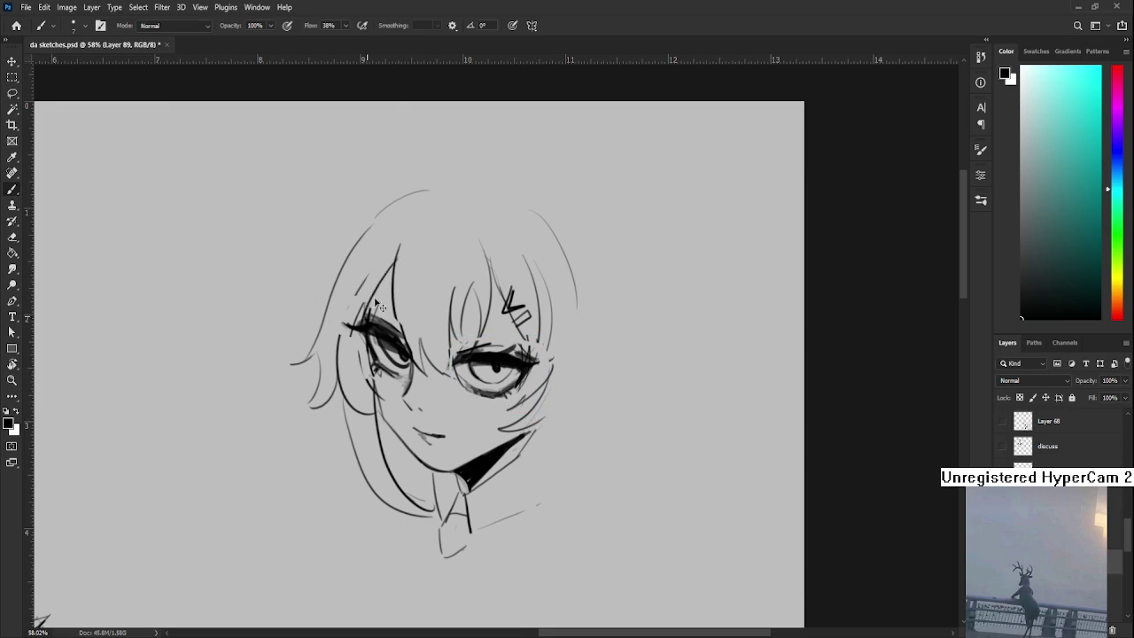
- Draw a darker hair strand and a thin line above the left eye
{"action": "key", "text": "e"}
{"action": "key", "text": "b"}
{"action": "left_click_drag", "start_coordinate": [365, 323], "coordinate": [397, 266]}
{"action": "left_click_drag", "start_coordinate": [376, 307], "coordinate": [409, 314]}
{"action": "key", "text": "ctrl+z"}
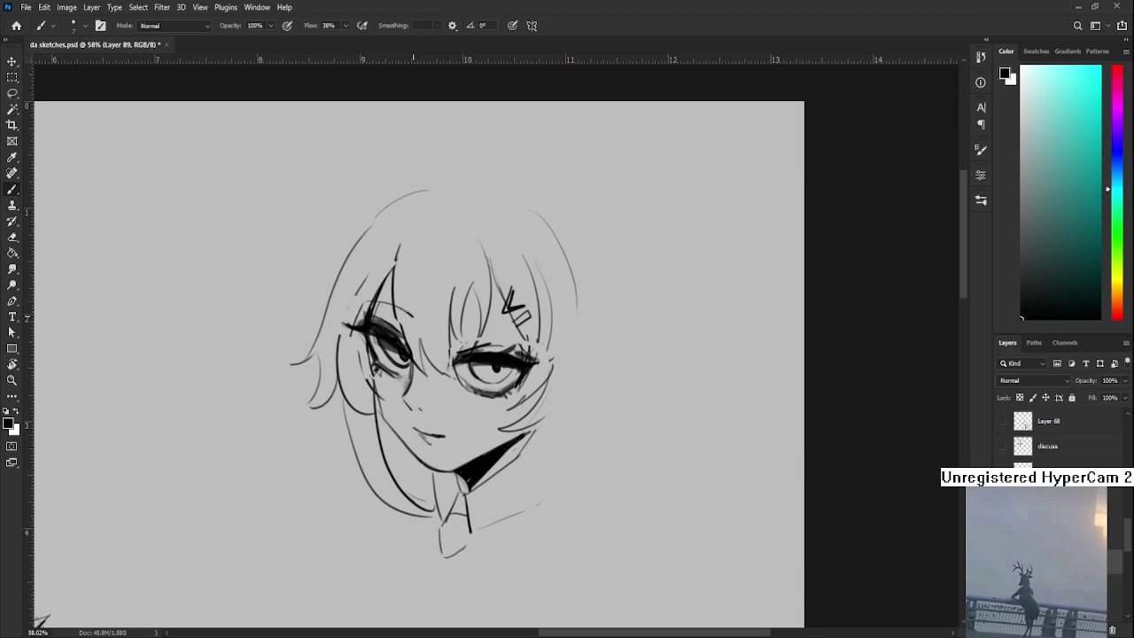
{"action": "mouse_move", "coordinate": [384, 305]}
{"action": "left_mouse_down"}
{"action": "mouse_move", "coordinate": [406, 317]}
{"action": "mouse_move", "coordinate": [380, 304]}
{"action": "left_mouse_up"}
- Draw a curve above the right eye
{"action": "left_click_drag", "start_coordinate": [487, 330], "coordinate": [445, 339]}
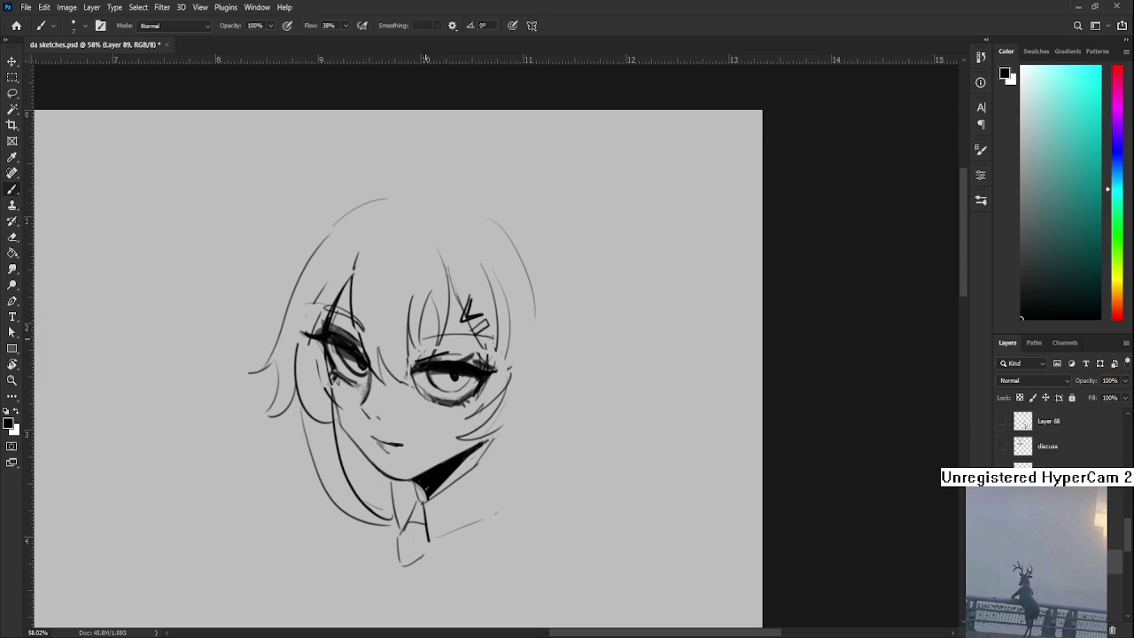
{"action": "left_click_drag", "start_coordinate": [492, 343], "coordinate": [423, 351]}
{"action": "key", "text": "ctrl+z"}
{"action": "key", "text": "ctrl+z"}
{"action": "mouse_move", "coordinate": [493, 340]}
{"action": "left_mouse_down"}
{"action": "mouse_move", "coordinate": [431, 348]}
{"action": "mouse_move", "coordinate": [524, 347]}
{"action": "left_mouse_up"}
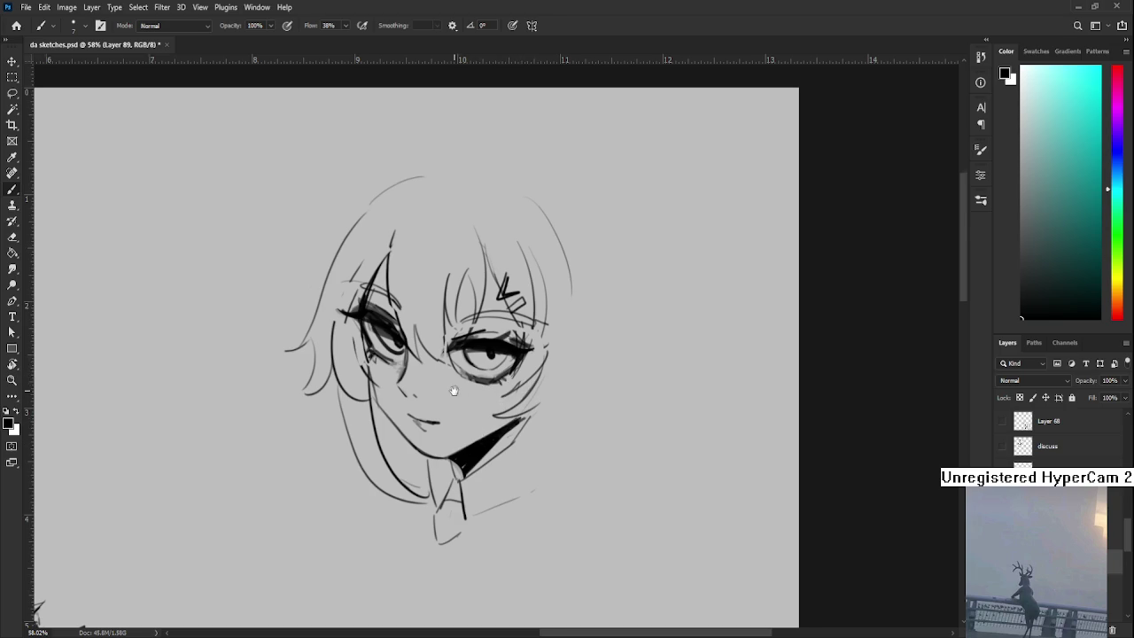
- Add strands down the left side of the hair, from upper-left to lower-left
{"action": "left_click_drag", "start_coordinate": [457, 392], "coordinate": [451, 473]}
{"action": "key", "text": "e"}
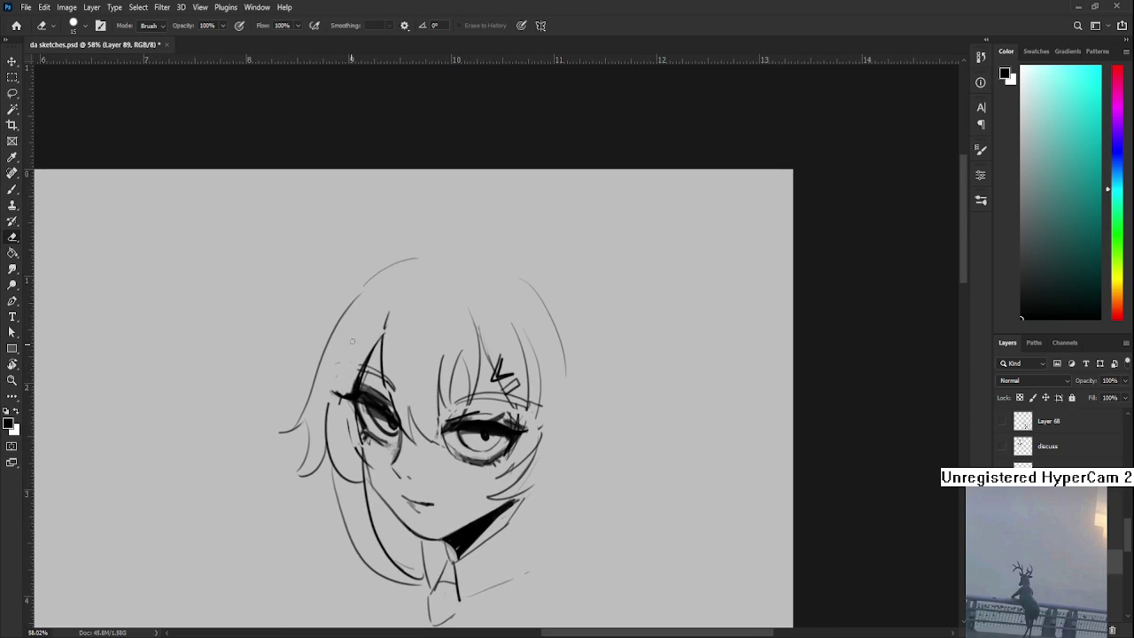
{"action": "key", "text": "b"}
{"action": "left_click_drag", "start_coordinate": [347, 347], "coordinate": [391, 352]}
{"action": "mouse_move", "coordinate": [430, 269]}
{"action": "left_mouse_down"}
{"action": "mouse_move", "coordinate": [345, 412]}
{"action": "mouse_move", "coordinate": [386, 352]}
{"action": "mouse_move", "coordinate": [415, 450]}
{"action": "mouse_move", "coordinate": [395, 427]}
{"action": "left_mouse_up"}
{"action": "mouse_move", "coordinate": [401, 381]}
{"action": "left_mouse_down"}
{"action": "mouse_move", "coordinate": [386, 468]}
{"action": "mouse_move", "coordinate": [344, 480]}
{"action": "mouse_move", "coordinate": [396, 529]}
{"action": "left_mouse_up"}
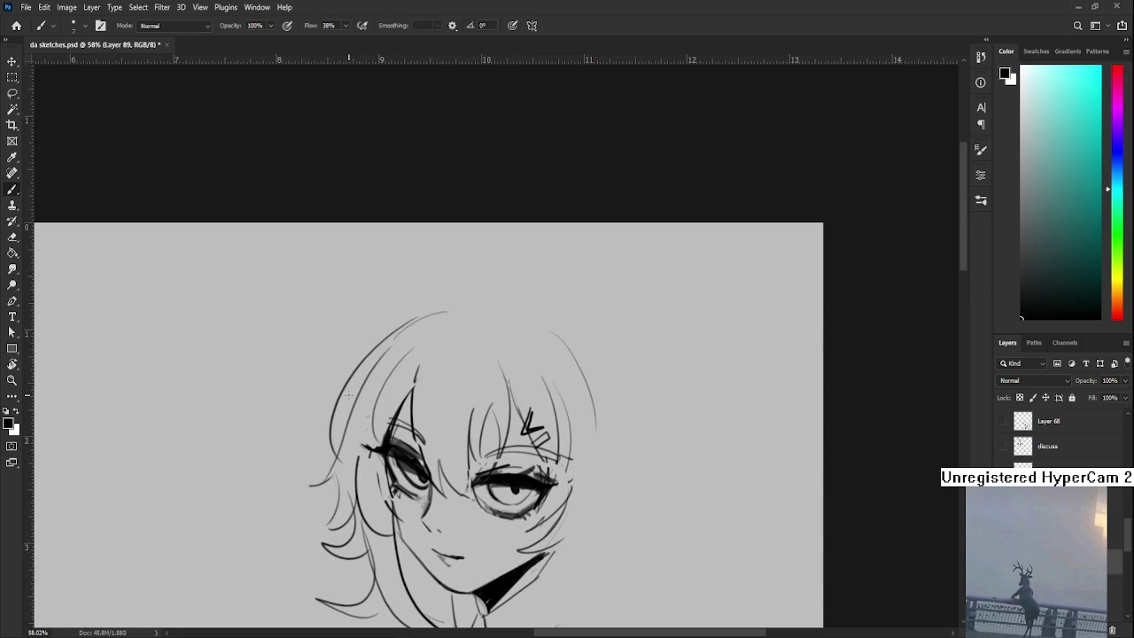
{"action": "mouse_move", "coordinate": [332, 394]}
{"action": "left_mouse_down"}
{"action": "mouse_move", "coordinate": [326, 434]}
{"action": "mouse_move", "coordinate": [405, 317]}
{"action": "mouse_move", "coordinate": [410, 359]}
{"action": "left_mouse_up"}
- Draw a pointed hair spike at the top-left with thin strands beside and above it
{"action": "left_click_drag", "start_coordinate": [377, 399], "coordinate": [422, 347]}
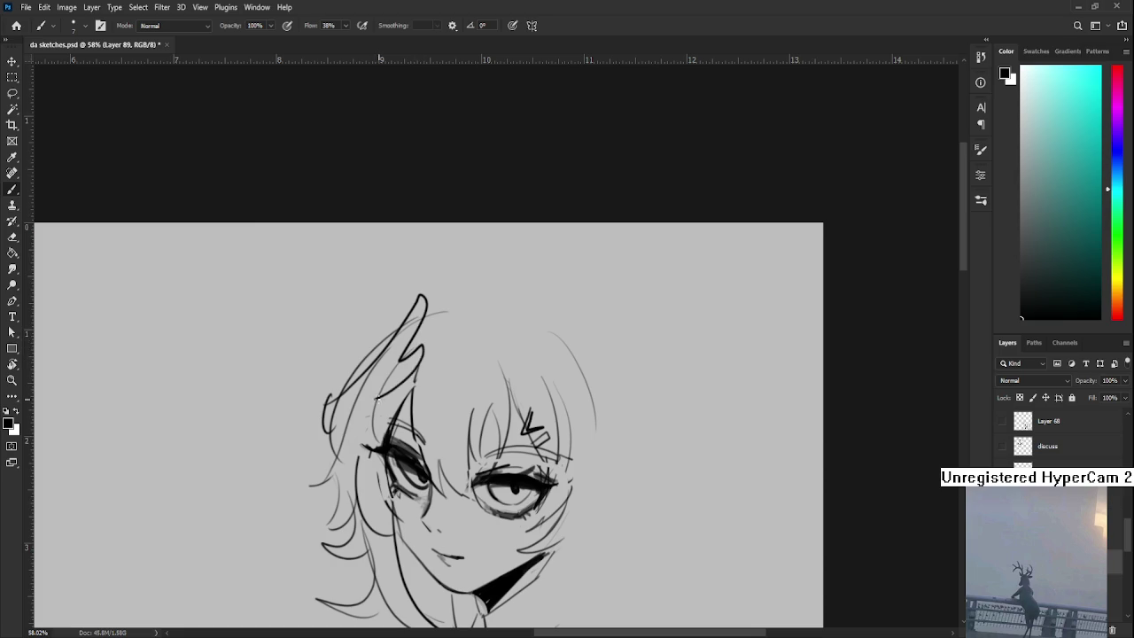
{"action": "left_click_drag", "start_coordinate": [379, 400], "coordinate": [342, 428]}
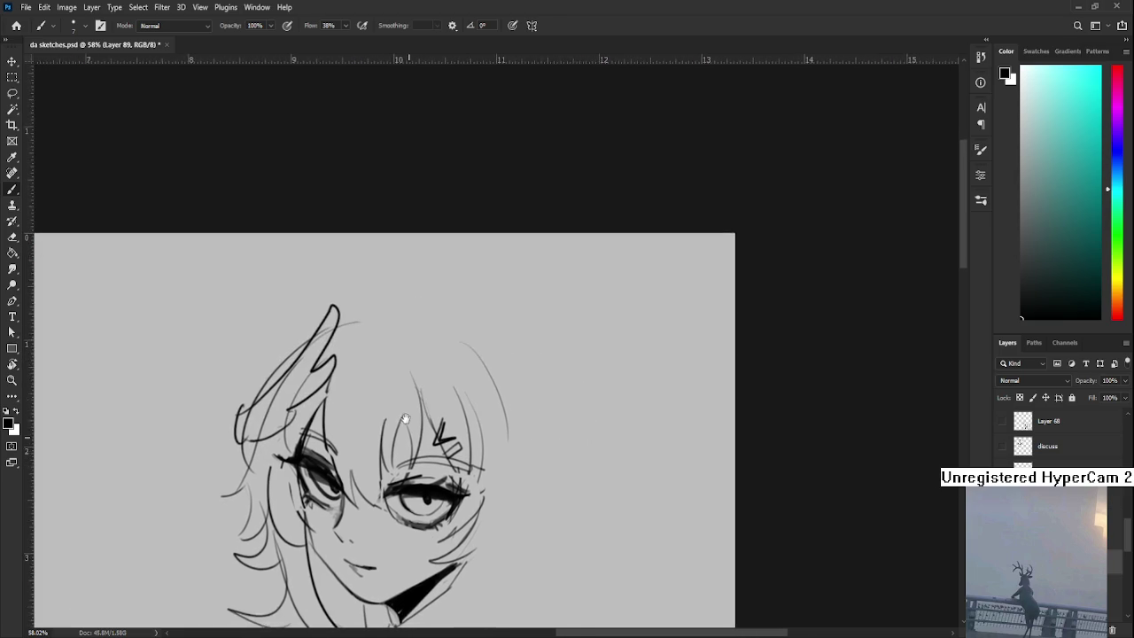
{"action": "scroll", "coordinate": [333, 385], "scroll_direction": "up", "scroll_amount": 2}
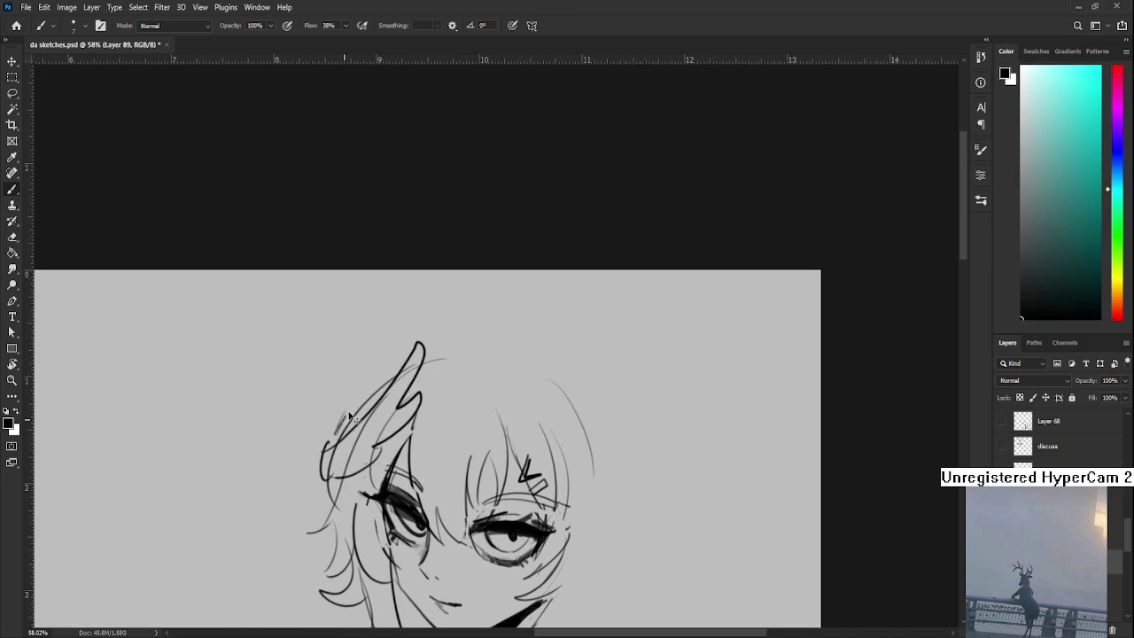
{"action": "left_click_drag", "start_coordinate": [350, 396], "coordinate": [390, 327]}
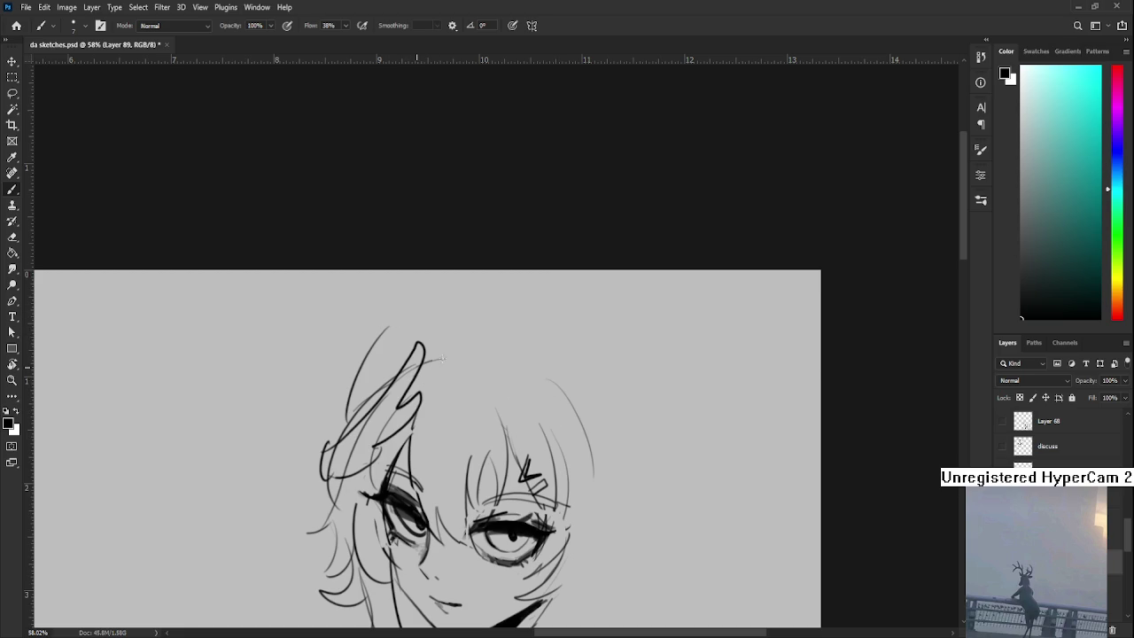
- Draw the arc over the top of the head, redoing it higher and longer
{"action": "left_click_drag", "start_coordinate": [423, 372], "coordinate": [572, 443]}
{"action": "key", "text": "ctrl+z"}
{"action": "left_click_drag", "start_coordinate": [422, 363], "coordinate": [585, 450]}
{"action": "left_click_drag", "start_coordinate": [395, 329], "coordinate": [507, 308]}
{"action": "key", "text": "ctrl+z"}
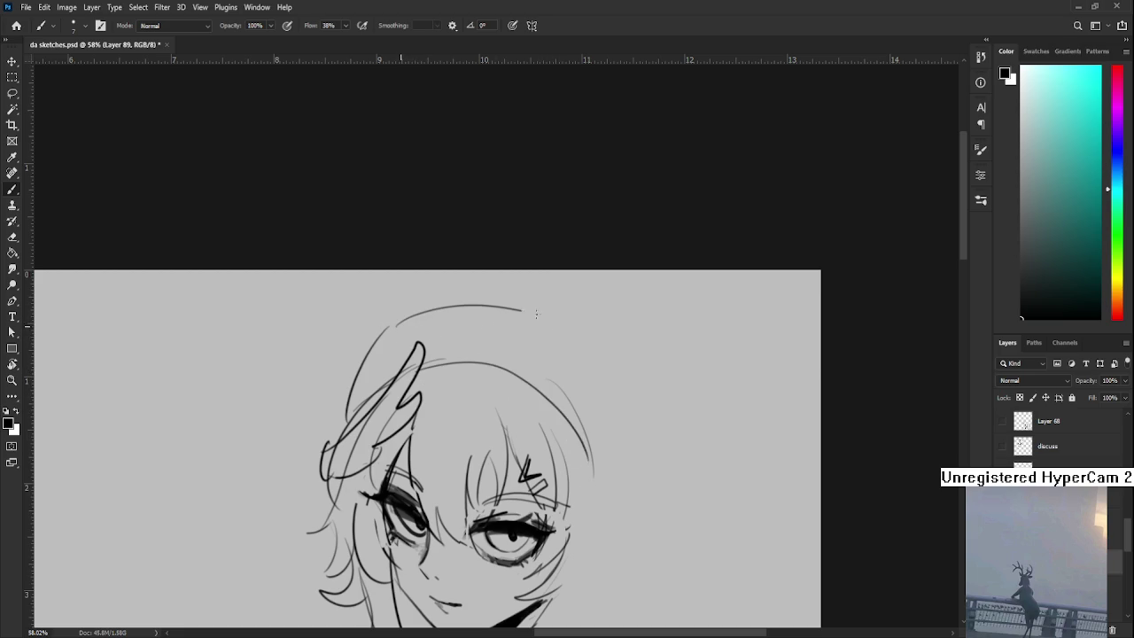
{"action": "key", "text": "ctrl+z"}
{"action": "mouse_move", "coordinate": [380, 318]}
{"action": "left_mouse_down"}
{"action": "mouse_move", "coordinate": [562, 337]}
{"action": "mouse_move", "coordinate": [617, 443]}
{"action": "left_mouse_up"}
- Draw a long arc down the right side of the face, extending it downward
{"action": "mouse_move", "coordinate": [580, 375]}
{"action": "left_mouse_down"}
{"action": "mouse_move", "coordinate": [518, 290]}
{"action": "mouse_move", "coordinate": [530, 382]}
{"action": "left_mouse_up"}
{"action": "key", "text": "ctrl+z"}
{"action": "mouse_move", "coordinate": [463, 285]}
{"action": "left_mouse_down"}
{"action": "mouse_move", "coordinate": [543, 412]}
{"action": "mouse_move", "coordinate": [546, 389]}
{"action": "left_mouse_up"}
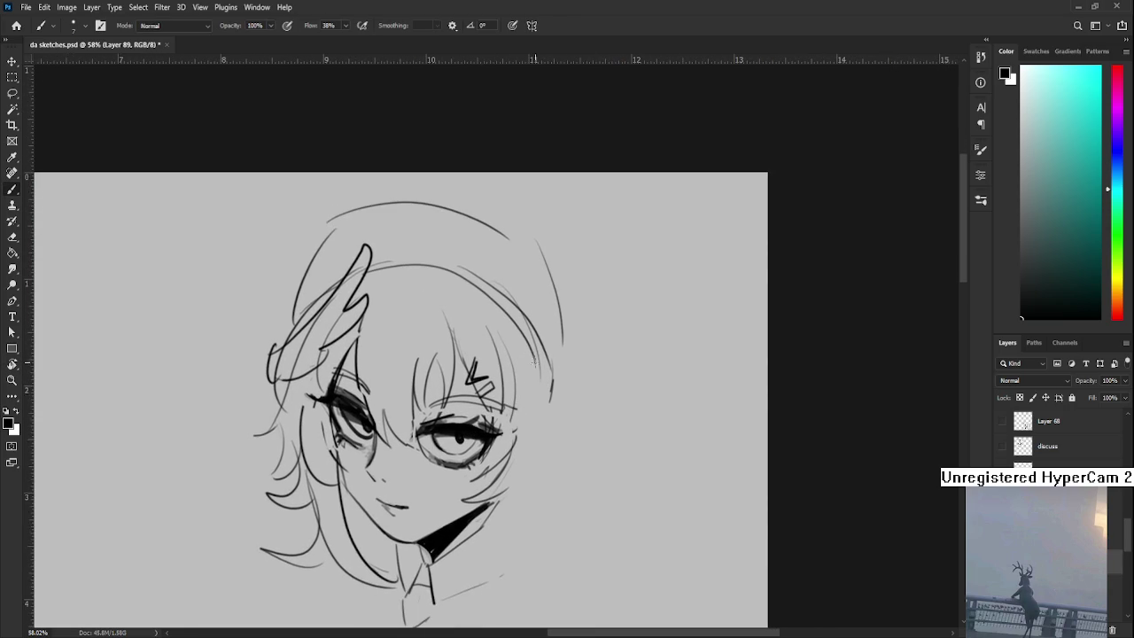
{"action": "left_click_drag", "start_coordinate": [535, 343], "coordinate": [546, 431]}
{"action": "left_click_drag", "start_coordinate": [518, 476], "coordinate": [514, 429]}
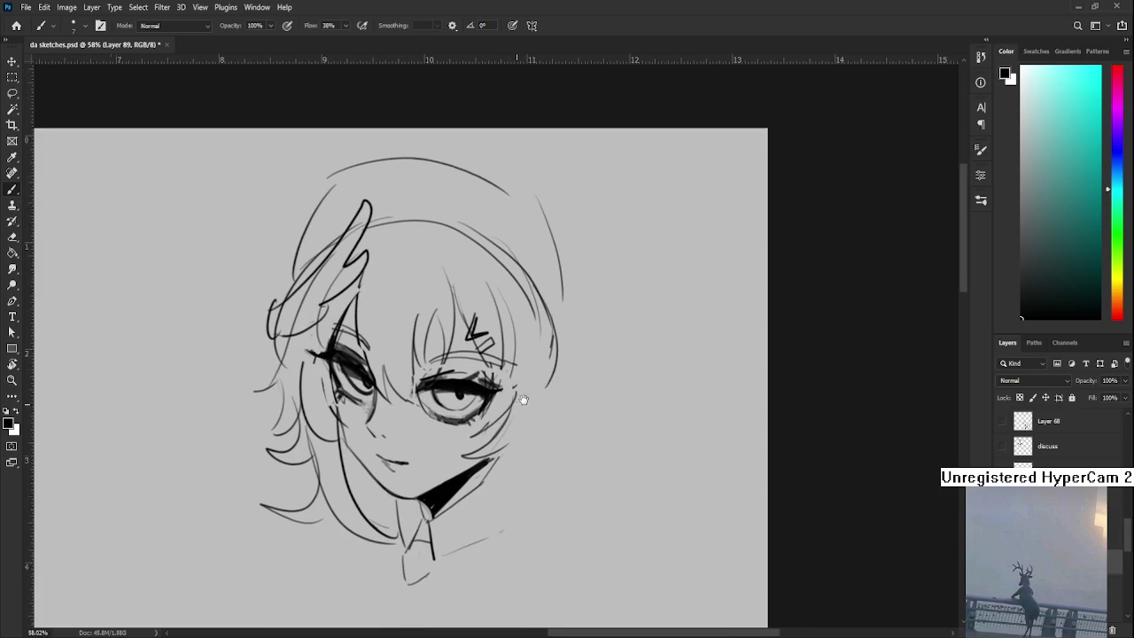
- Draw a curve down the right of the jaw
{"action": "left_click_drag", "start_coordinate": [516, 387], "coordinate": [483, 526]}
{"action": "key", "text": "ctrl+z"}
{"action": "mouse_move", "coordinate": [516, 413]}
{"action": "left_mouse_down"}
{"action": "mouse_move", "coordinate": [445, 534]}
{"action": "mouse_move", "coordinate": [479, 518]}
{"action": "left_mouse_up"}
{"action": "left_click_drag", "start_coordinate": [523, 440], "coordinate": [469, 491]}
{"action": "left_click_drag", "start_coordinate": [481, 432], "coordinate": [520, 524]}
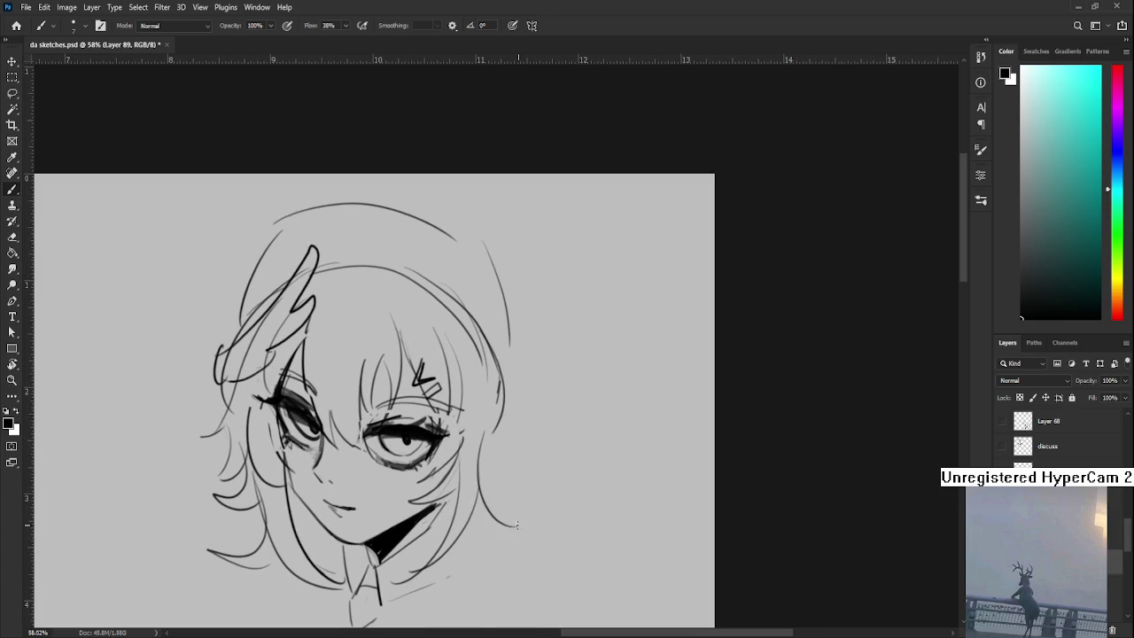
{"action": "left_click_drag", "start_coordinate": [507, 387], "coordinate": [486, 415]}
- Add hair curves on the right side of the head
{"action": "left_click_drag", "start_coordinate": [483, 335], "coordinate": [493, 414]}
{"action": "key", "text": "ctrl+z"}
{"action": "mouse_move", "coordinate": [487, 363]}
{"action": "left_mouse_down"}
{"action": "mouse_move", "coordinate": [494, 389]}
{"action": "mouse_move", "coordinate": [456, 478]}
{"action": "left_mouse_up"}
{"action": "left_click_drag", "start_coordinate": [504, 434], "coordinate": [477, 468]}
- Trim part of the right-side outline with the Eraser and add a short strand right of the face
{"action": "key", "text": "e"}
{"action": "mouse_move", "coordinate": [490, 387]}
{"action": "left_mouse_down"}
{"action": "mouse_move", "coordinate": [461, 374]}
{"action": "mouse_move", "coordinate": [470, 283]}
{"action": "mouse_move", "coordinate": [480, 411]}
{"action": "mouse_move", "coordinate": [439, 438]}
{"action": "left_mouse_up"}
{"action": "key", "text": "b"}
{"action": "key", "text": "r"}
{"action": "left_click_drag", "start_coordinate": [558, 328], "coordinate": [560, 375]}
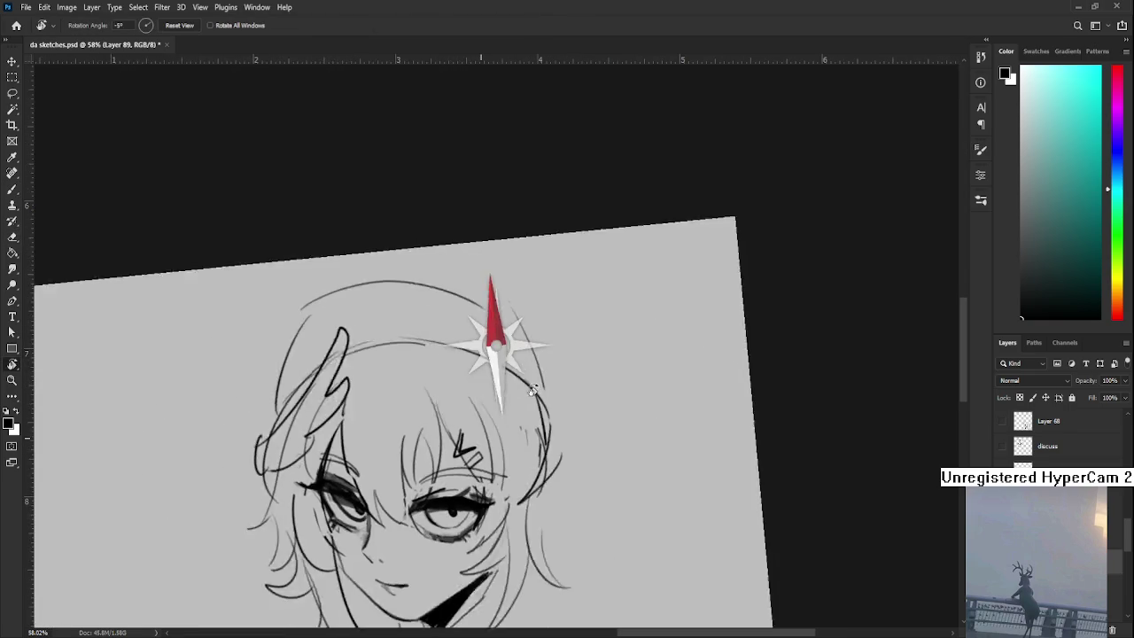
- Erase the old top-of-head arc and draw a longer replacement arc
{"action": "key", "text": "e"}
{"action": "left_click_drag", "start_coordinate": [413, 312], "coordinate": [589, 326]}
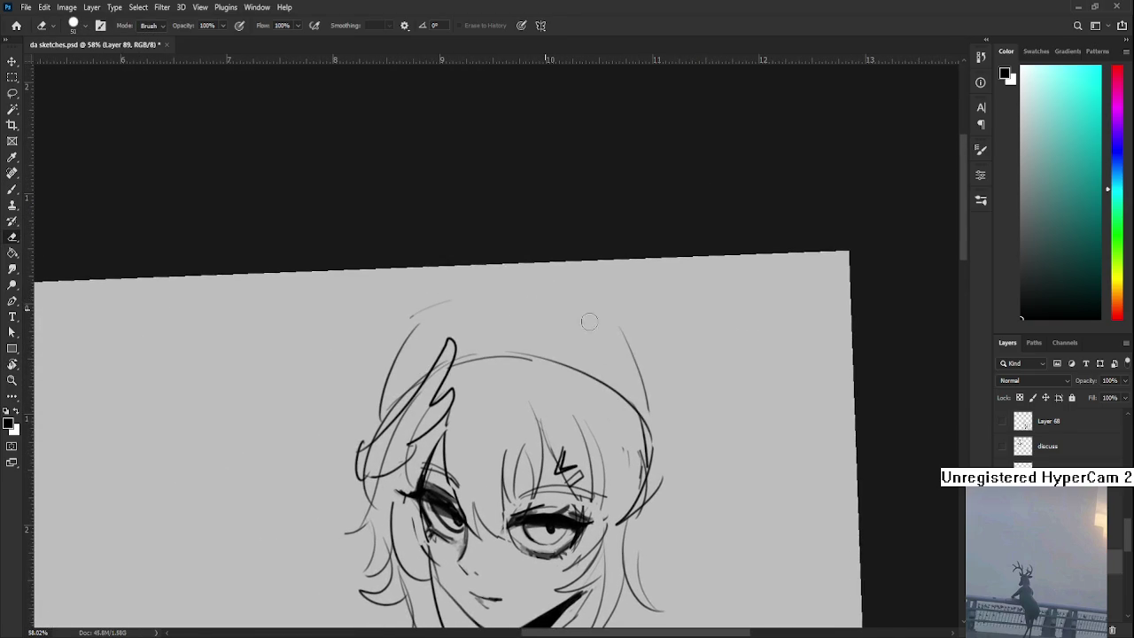
{"action": "key", "text": "b"}
{"action": "mouse_move", "coordinate": [411, 315]}
{"action": "left_mouse_down"}
{"action": "mouse_move", "coordinate": [558, 281]}
{"action": "mouse_move", "coordinate": [532, 293]}
{"action": "mouse_move", "coordinate": [592, 312]}
{"action": "left_mouse_up"}
{"action": "key", "text": "ctrl+z"}
- Try out a hair stroke down the right side of the head, undoing each attempt
{"action": "key", "text": "ctrl+z"}
{"action": "left_click_drag", "start_coordinate": [516, 291], "coordinate": [627, 322]}
{"action": "mouse_move", "coordinate": [641, 363]}
{"action": "left_mouse_down"}
{"action": "mouse_move", "coordinate": [480, 328]}
{"action": "mouse_move", "coordinate": [530, 396]}
{"action": "left_mouse_up"}
{"action": "key", "text": "ctrl+z"}
{"action": "left_click_drag", "start_coordinate": [484, 322], "coordinate": [505, 436]}
{"action": "key", "text": "ctrl+z"}
{"action": "mouse_move", "coordinate": [486, 317]}
{"action": "left_mouse_down"}
{"action": "mouse_move", "coordinate": [505, 434]}
{"action": "mouse_move", "coordinate": [502, 375]}
{"action": "left_mouse_up"}
- Draw curves down the right hair, retrying the longer strokes several times
{"action": "key", "text": "ctrl+z"}
{"action": "left_click_drag", "start_coordinate": [492, 289], "coordinate": [522, 358]}
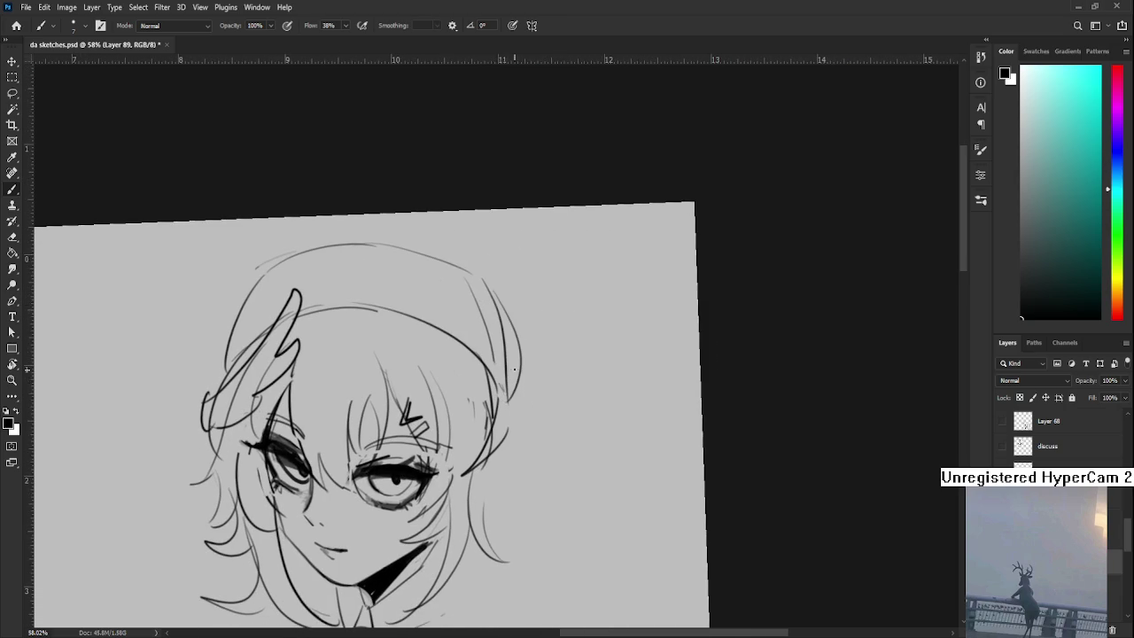
{"action": "mouse_move", "coordinate": [504, 289]}
{"action": "left_mouse_down"}
{"action": "mouse_move", "coordinate": [532, 385]}
{"action": "mouse_move", "coordinate": [540, 342]}
{"action": "mouse_move", "coordinate": [555, 443]}
{"action": "left_mouse_up"}
{"action": "key", "text": "ctrl+z"}
{"action": "left_click_drag", "start_coordinate": [513, 334], "coordinate": [546, 425]}
{"action": "key", "text": "ctrl+z"}
{"action": "left_click_drag", "start_coordinate": [512, 340], "coordinate": [532, 459]}
{"action": "left_click_drag", "start_coordinate": [546, 400], "coordinate": [530, 468]}
- Add more right-side hair strokes and a short stroke along the left eye's edge
{"action": "key", "text": "ctrl+z"}
{"action": "key", "text": "ctrl+z"}
{"action": "left_click_drag", "start_coordinate": [512, 335], "coordinate": [532, 434]}
{"action": "key", "text": "ctrl+z"}
{"action": "mouse_move", "coordinate": [541, 387]}
{"action": "left_mouse_down"}
{"action": "mouse_move", "coordinate": [528, 465]}
{"action": "mouse_move", "coordinate": [557, 450]}
{"action": "left_mouse_up"}
{"action": "left_click_drag", "start_coordinate": [507, 457], "coordinate": [542, 456]}
{"action": "mouse_move", "coordinate": [494, 443]}
{"action": "left_mouse_down"}
{"action": "mouse_move", "coordinate": [528, 419]}
{"action": "mouse_move", "coordinate": [551, 431]}
{"action": "mouse_move", "coordinate": [558, 420]}
{"action": "mouse_move", "coordinate": [584, 446]}
{"action": "left_mouse_up"}
{"action": "mouse_move", "coordinate": [416, 319]}
{"action": "left_mouse_down"}
{"action": "mouse_move", "coordinate": [388, 352]}
{"action": "mouse_move", "coordinate": [410, 420]}
{"action": "left_mouse_up"}
{"action": "left_click_drag", "start_coordinate": [381, 367], "coordinate": [387, 401]}
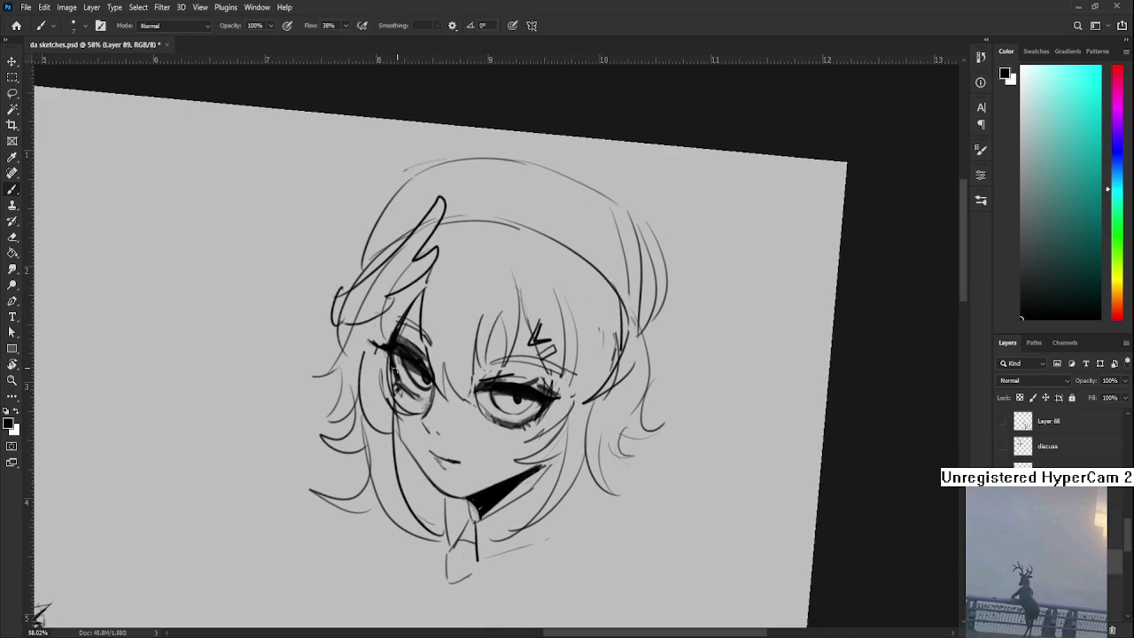
{"action": "mouse_move", "coordinate": [570, 468]}
{"action": "left_mouse_down"}
{"action": "mouse_move", "coordinate": [526, 417]}
{"action": "mouse_move", "coordinate": [457, 513]}
{"action": "left_mouse_up"}
- Erase strands on the right side of the hair
{"action": "key", "text": "e"}
{"action": "mouse_move", "coordinate": [545, 397]}
{"action": "left_mouse_down"}
{"action": "mouse_move", "coordinate": [523, 460]}
{"action": "mouse_move", "coordinate": [518, 333]}
{"action": "mouse_move", "coordinate": [482, 364]}
{"action": "mouse_move", "coordinate": [496, 337]}
{"action": "left_mouse_up"}
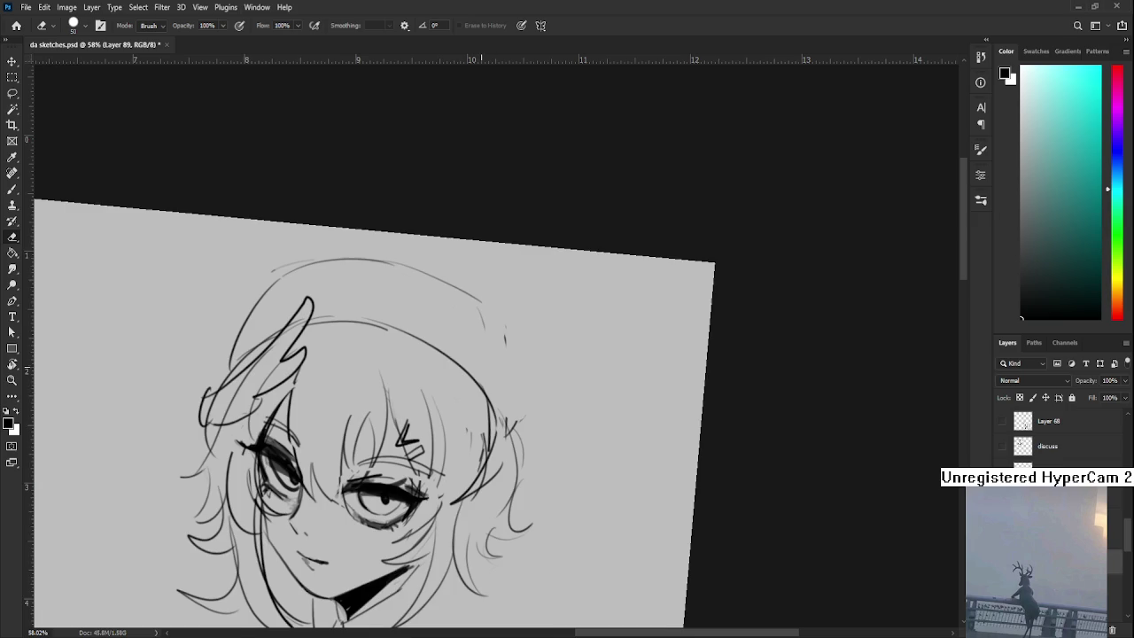
{"action": "left_click_drag", "start_coordinate": [488, 337], "coordinate": [576, 370]}
{"action": "key", "text": "b"}
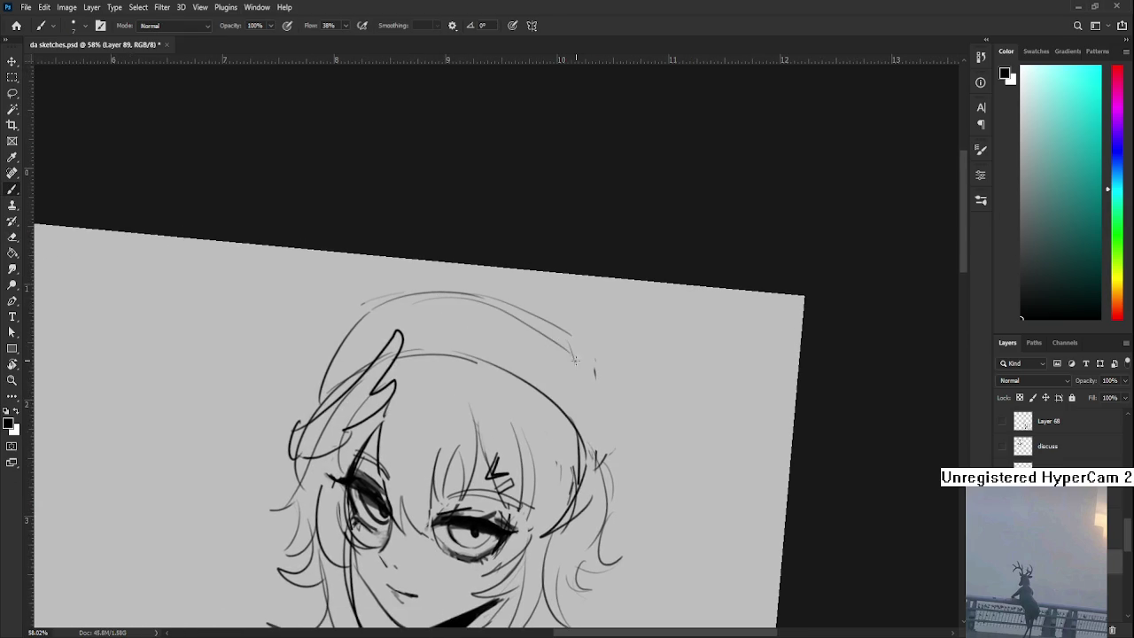
{"action": "mouse_move", "coordinate": [591, 433]}
{"action": "left_mouse_down"}
{"action": "mouse_move", "coordinate": [518, 405]}
{"action": "mouse_move", "coordinate": [554, 397]}
{"action": "left_mouse_up"}
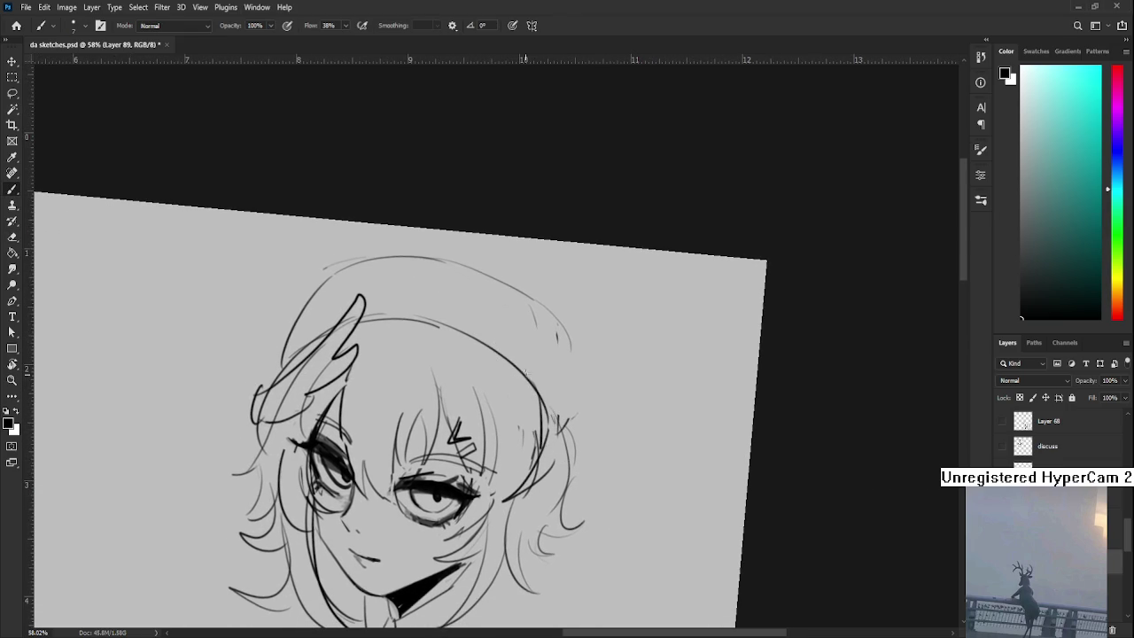
- Draw a long curve down the hair and a dark stroke crossing it
{"action": "left_click_drag", "start_coordinate": [502, 331], "coordinate": [553, 461]}
{"action": "mouse_move", "coordinate": [496, 328]}
{"action": "left_mouse_down"}
{"action": "mouse_move", "coordinate": [485, 381]}
{"action": "mouse_move", "coordinate": [521, 475]}
{"action": "left_mouse_up"}
{"action": "key", "text": "ctrl+z"}
{"action": "left_click_drag", "start_coordinate": [475, 411], "coordinate": [536, 493]}
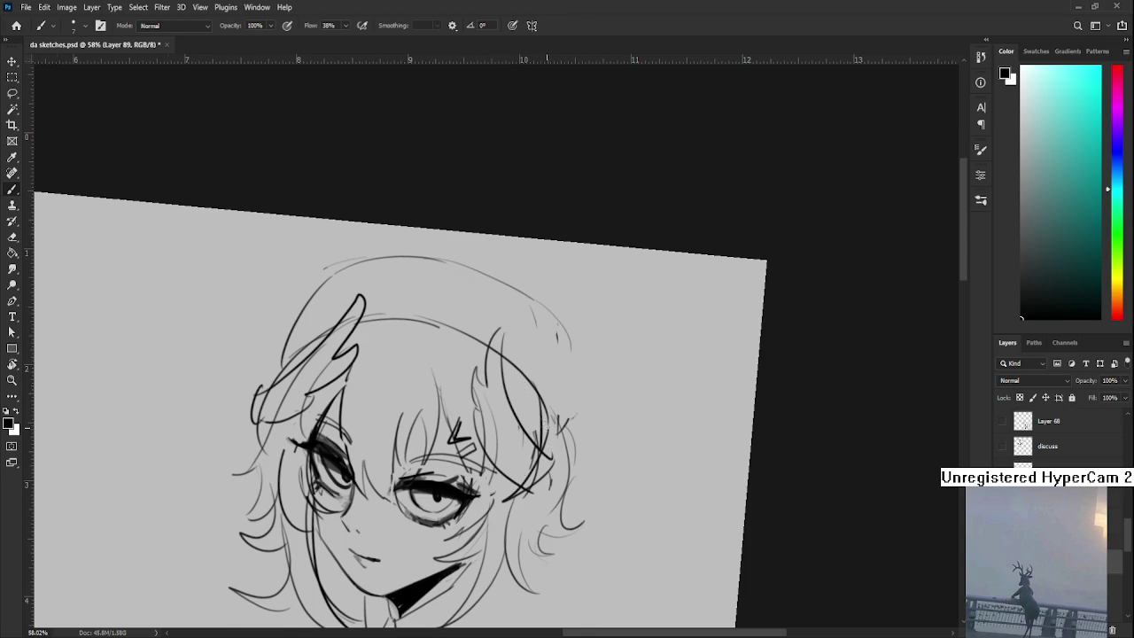
{"action": "left_click_drag", "start_coordinate": [544, 427], "coordinate": [515, 428]}
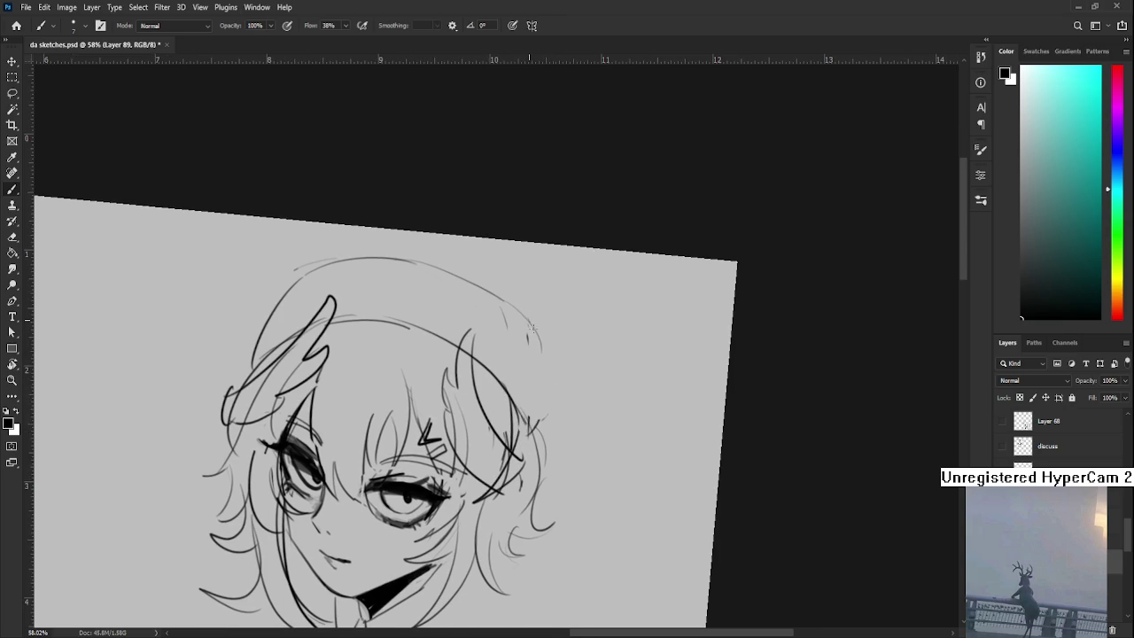
- Erase the lower part of the right arc and draw a new stroke beside it
{"action": "key", "text": "e"}
{"action": "left_click_drag", "start_coordinate": [528, 317], "coordinate": [455, 415]}
{"action": "left_click_drag", "start_coordinate": [461, 372], "coordinate": [457, 306]}
{"action": "key", "text": "b"}
{"action": "mouse_move", "coordinate": [435, 238]}
{"action": "left_mouse_down"}
{"action": "mouse_move", "coordinate": [456, 306]}
{"action": "mouse_move", "coordinate": [445, 443]}
{"action": "left_mouse_up"}
{"action": "key", "text": "ctrl+z"}
{"action": "left_click_drag", "start_coordinate": [470, 310], "coordinate": [434, 445]}
- Rotate the view and attempt a vertical line on the right hair, undoing it
{"action": "key", "text": "r"}
{"action": "left_click_drag", "start_coordinate": [479, 337], "coordinate": [512, 429]}
{"action": "scroll", "coordinate": [511, 429], "scroll_direction": "down", "scroll_amount": 2}
{"action": "mouse_move", "coordinate": [510, 355]}
{"action": "left_mouse_down"}
{"action": "mouse_move", "coordinate": [510, 431]}
{"action": "mouse_move", "coordinate": [494, 478]}
{"action": "left_mouse_up"}
{"action": "key", "text": "ctrl+z"}
{"action": "key", "text": "ctrl+z"}
- Extend the short right-side hair stroke into a longer curving arc
{"action": "key", "text": "ctrl+z"}
{"action": "mouse_move", "coordinate": [501, 361]}
{"action": "left_mouse_down"}
{"action": "mouse_move", "coordinate": [508, 484]}
{"action": "mouse_move", "coordinate": [564, 436]}
{"action": "mouse_move", "coordinate": [541, 390]}
{"action": "left_mouse_up"}
{"action": "key", "text": "r"}
{"action": "key", "text": "ctrl+z"}
{"action": "key", "text": "b"}
{"action": "left_click_drag", "start_coordinate": [527, 293], "coordinate": [572, 390]}
{"action": "key", "text": "ctrl+z"}
{"action": "mouse_move", "coordinate": [536, 303]}
{"action": "left_mouse_down"}
{"action": "mouse_move", "coordinate": [569, 364]}
{"action": "mouse_move", "coordinate": [587, 447]}
{"action": "left_mouse_up"}
{"action": "key", "text": "ctrl+z"}
{"action": "key", "text": "ctrl+z"}
{"action": "left_click_drag", "start_coordinate": [577, 382], "coordinate": [566, 440]}
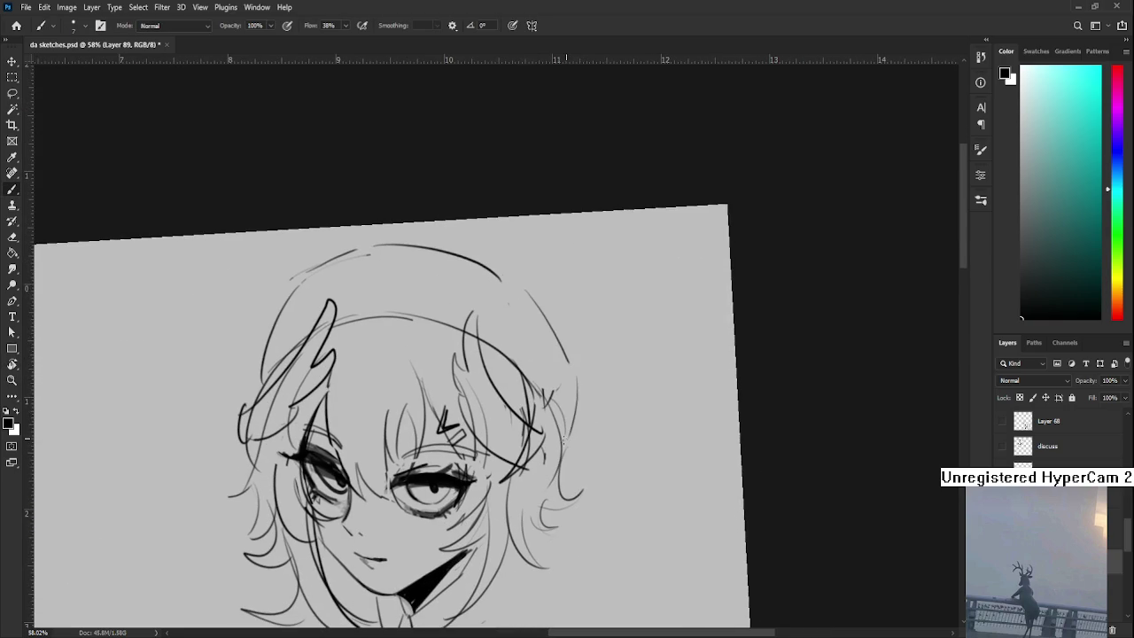
{"action": "left_click_drag", "start_coordinate": [576, 390], "coordinate": [647, 409]}
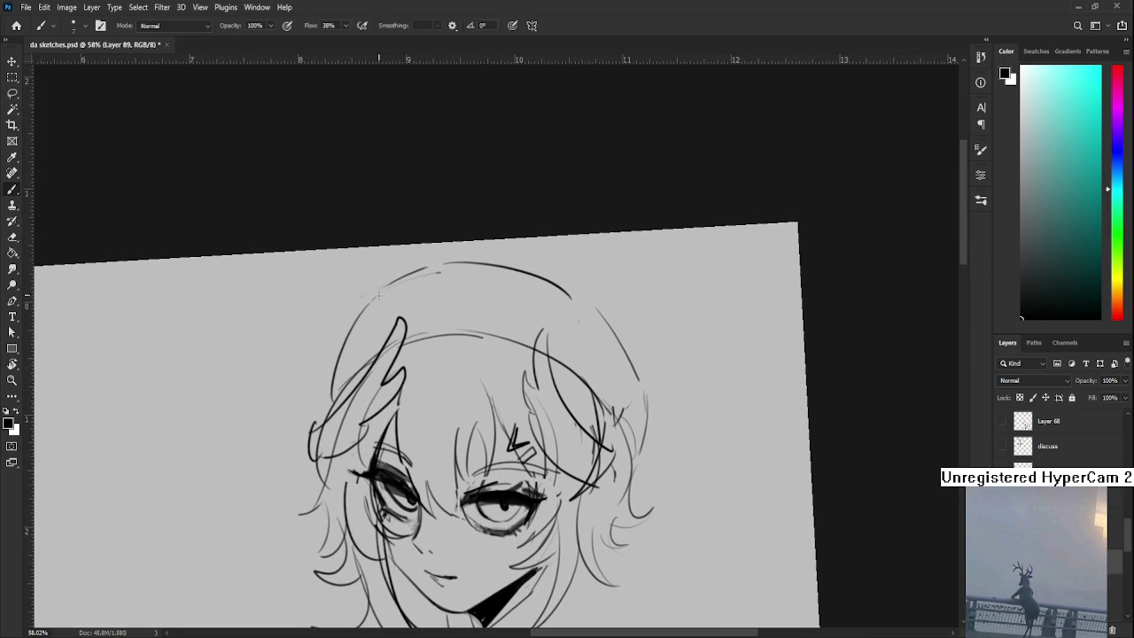
- Draw a long hair strand down the right side of the face
{"action": "left_click_drag", "start_coordinate": [473, 420], "coordinate": [404, 448]}
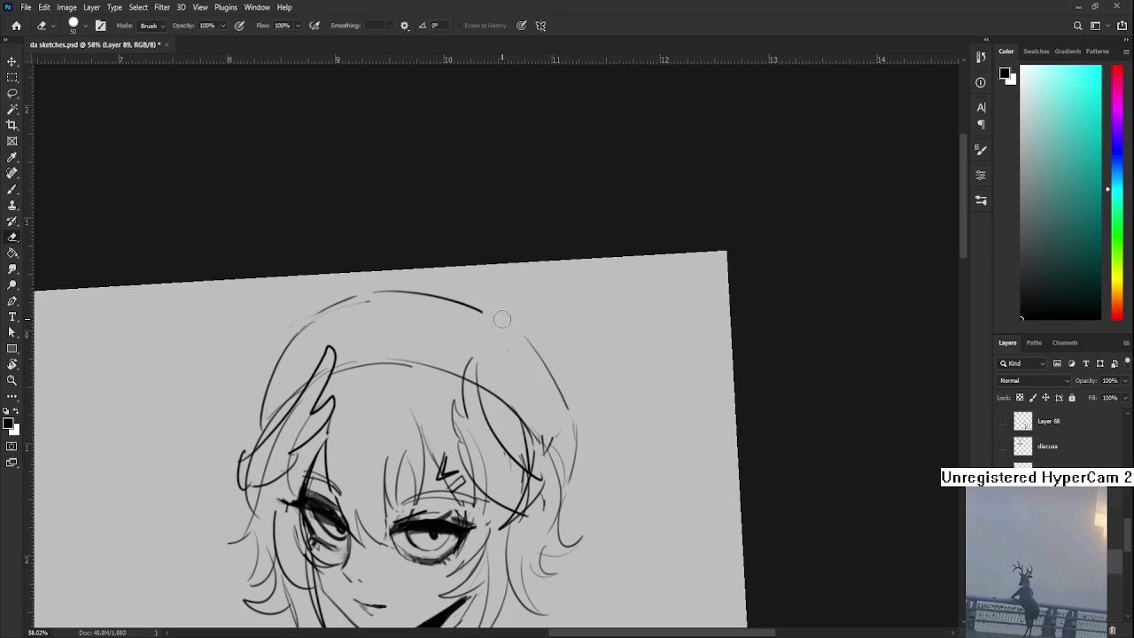
{"action": "left_click_drag", "start_coordinate": [505, 390], "coordinate": [603, 317]}
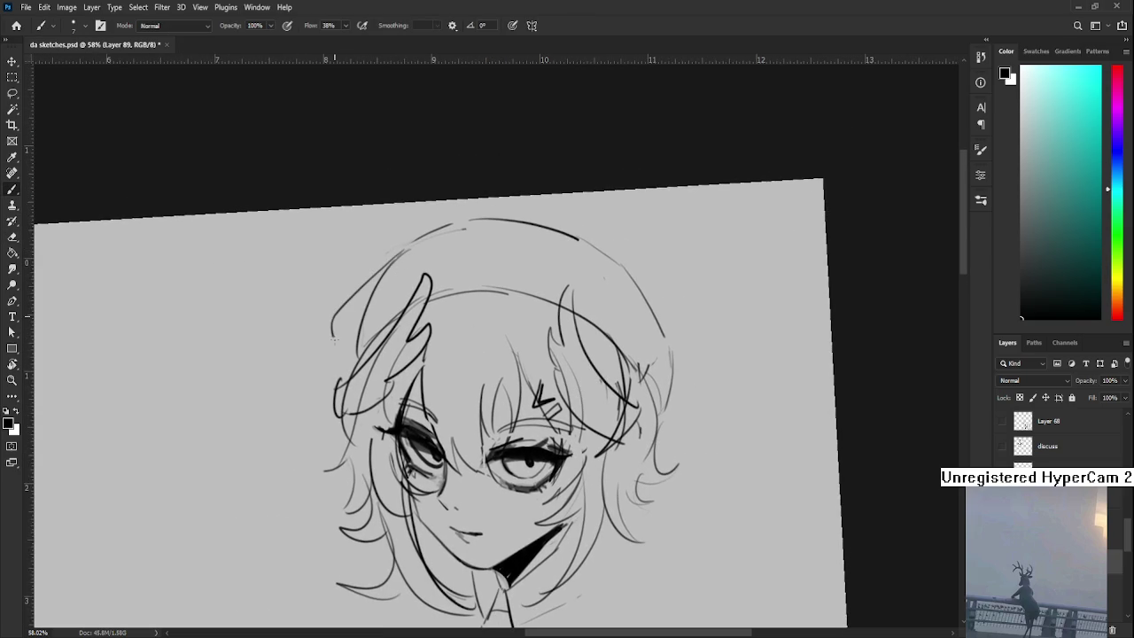
{"action": "left_click_drag", "start_coordinate": [584, 357], "coordinate": [503, 404]}
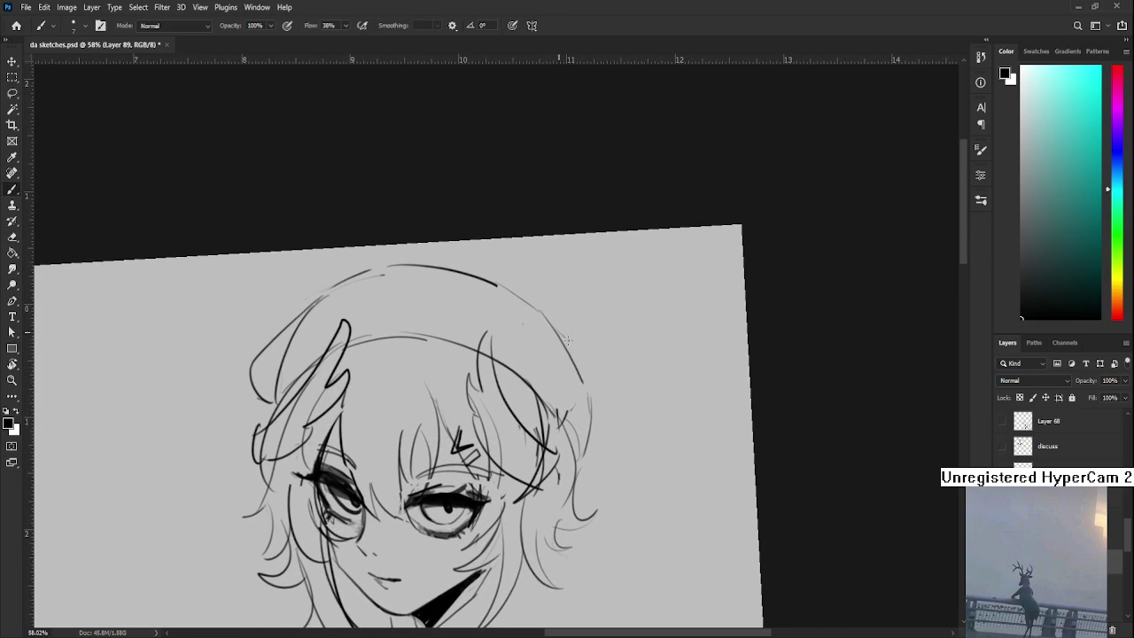
{"action": "left_click_drag", "start_coordinate": [590, 412], "coordinate": [618, 353]}
{"action": "scroll", "coordinate": [594, 358], "scroll_direction": "down", "scroll_amount": 2}
{"action": "scroll", "coordinate": [594, 359], "scroll_direction": "down", "scroll_amount": 2}
{"action": "left_click_drag", "start_coordinate": [572, 415], "coordinate": [561, 417]}
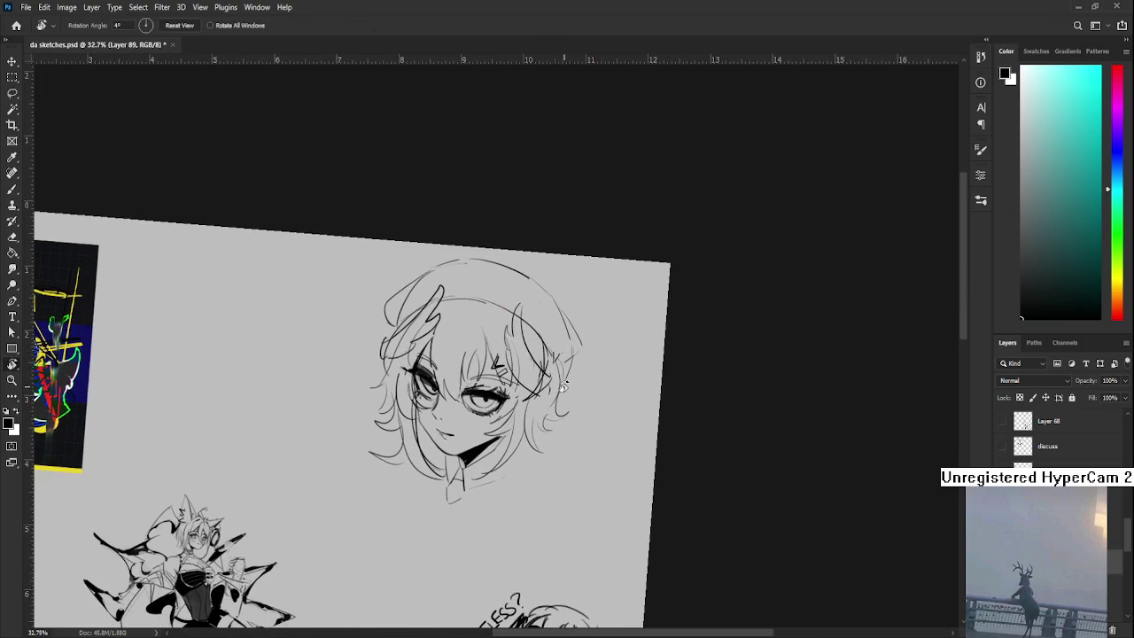
{"action": "mouse_move", "coordinate": [561, 371]}
{"action": "left_mouse_down"}
{"action": "mouse_move", "coordinate": [567, 472]}
{"action": "mouse_move", "coordinate": [568, 451]}
{"action": "left_mouse_up"}
{"action": "key", "text": "ctrl+z"}
- Straighten the rotated canvas view back to level
{"action": "key", "text": "r"}
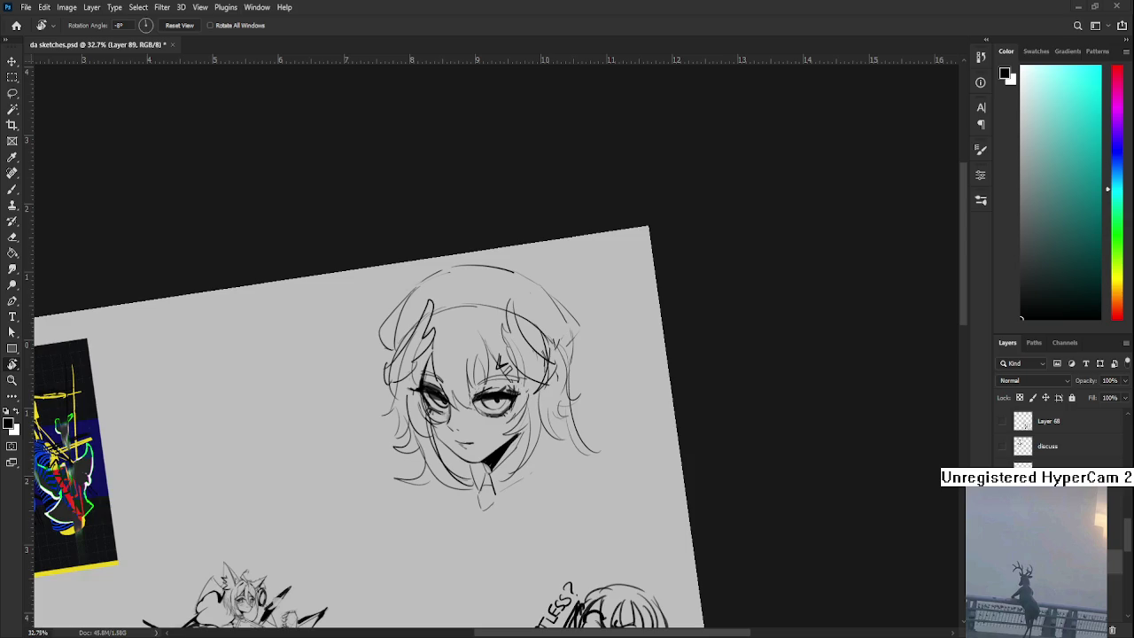
{"action": "scroll", "coordinate": [600, 382], "scroll_direction": "up", "scroll_amount": 2}
{"action": "mouse_move", "coordinate": [600, 381]}
{"action": "left_mouse_down"}
{"action": "mouse_move", "coordinate": [432, 364]}
{"action": "mouse_move", "coordinate": [441, 328]}
{"action": "mouse_move", "coordinate": [422, 363]}
{"action": "left_mouse_up"}
{"action": "key", "text": "b"}
{"action": "scroll", "coordinate": [425, 379], "scroll_direction": "down", "scroll_amount": 3}
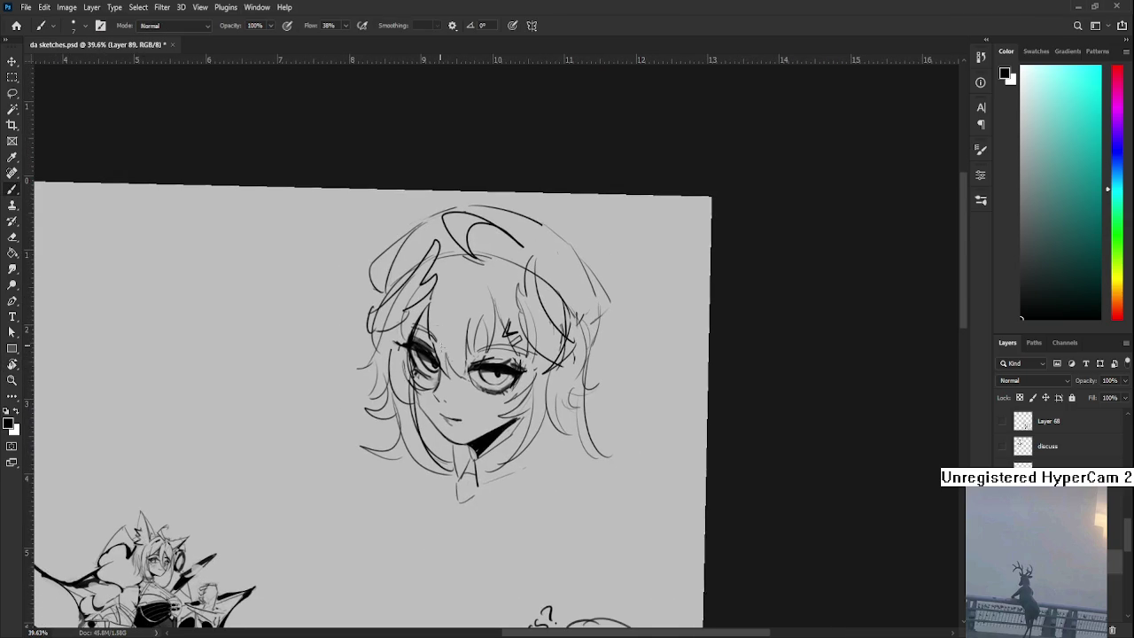
- Lasso the head and Free Transform it lower on the sheet, then deselect
{"action": "key", "text": "l"}
{"action": "left_click_drag", "start_coordinate": [328, 404], "coordinate": [330, 408]}
{"action": "key", "text": "ctrl+t"}
{"action": "mouse_move", "coordinate": [555, 281]}
{"action": "left_mouse_down"}
{"action": "mouse_move", "coordinate": [537, 383]}
{"action": "mouse_move", "coordinate": [527, 345]}
{"action": "left_mouse_up"}
{"action": "key", "text": "Return"}
{"action": "key", "text": "ctrl+d"}
{"action": "mouse_move", "coordinate": [427, 489]}
{"action": "left_mouse_down"}
{"action": "mouse_move", "coordinate": [456, 462]}
{"action": "mouse_move", "coordinate": [549, 481]}
{"action": "left_mouse_up"}
{"action": "key", "text": "r"}
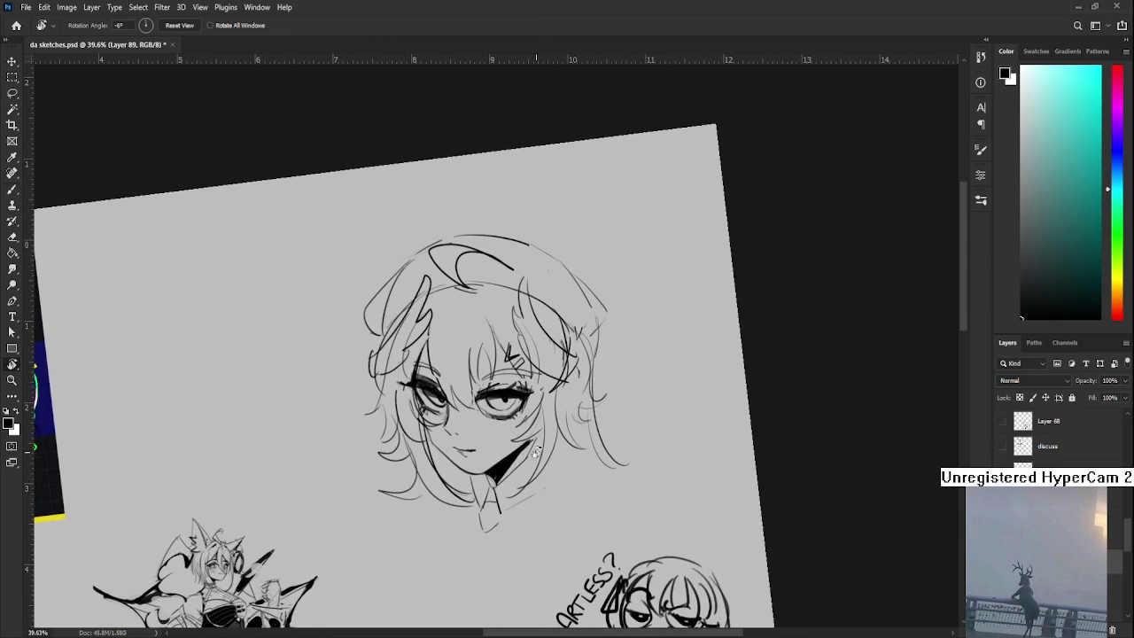
{"action": "key", "text": "b"}
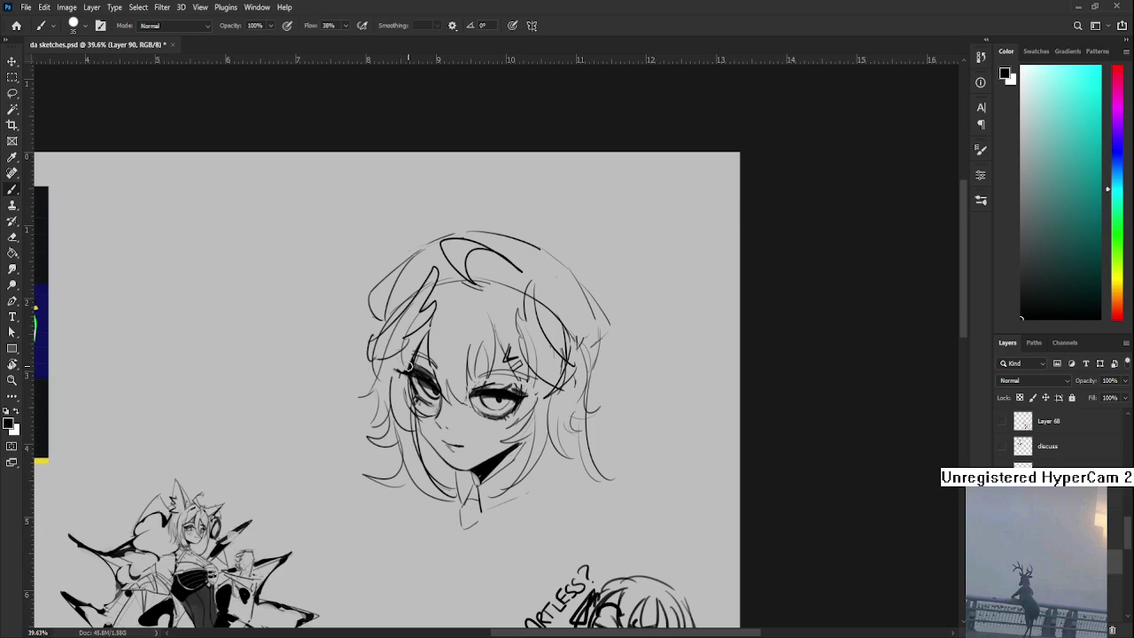
- Paint thick black strokes along the face's left side down to the chin
{"action": "left_click_drag", "start_coordinate": [401, 333], "coordinate": [397, 424]}
{"action": "left_click_drag", "start_coordinate": [400, 346], "coordinate": [409, 423]}
{"action": "key", "text": "e"}
{"action": "left_click_drag", "start_coordinate": [414, 350], "coordinate": [414, 469]}
{"action": "key", "text": "b"}
{"action": "mouse_move", "coordinate": [401, 425]}
{"action": "left_mouse_down"}
{"action": "mouse_move", "coordinate": [448, 489]}
{"action": "mouse_move", "coordinate": [455, 461]}
{"action": "mouse_move", "coordinate": [435, 483]}
{"action": "mouse_move", "coordinate": [422, 456]}
{"action": "mouse_move", "coordinate": [461, 492]}
{"action": "mouse_move", "coordinate": [415, 410]}
{"action": "mouse_move", "coordinate": [425, 451]}
{"action": "left_mouse_up"}
- Extend the black hair up the head's left side and across the right side
{"action": "key", "text": "e"}
{"action": "key", "text": "b"}
{"action": "key", "text": "e"}
{"action": "key", "text": "b"}
{"action": "mouse_move", "coordinate": [383, 372]}
{"action": "left_mouse_down"}
{"action": "mouse_move", "coordinate": [376, 425]}
{"action": "mouse_move", "coordinate": [413, 325]}
{"action": "mouse_move", "coordinate": [399, 347]}
{"action": "mouse_move", "coordinate": [370, 355]}
{"action": "mouse_move", "coordinate": [431, 311]}
{"action": "left_mouse_up"}
{"action": "left_click_drag", "start_coordinate": [374, 347], "coordinate": [435, 275]}
{"action": "left_click_drag", "start_coordinate": [495, 360], "coordinate": [435, 391]}
{"action": "mouse_move", "coordinate": [462, 347]}
{"action": "left_mouse_down"}
{"action": "mouse_move", "coordinate": [493, 406]}
{"action": "mouse_move", "coordinate": [468, 321]}
{"action": "left_mouse_up"}
{"action": "mouse_move", "coordinate": [385, 271]}
{"action": "left_mouse_down"}
{"action": "mouse_move", "coordinate": [411, 311]}
{"action": "mouse_move", "coordinate": [427, 282]}
{"action": "mouse_move", "coordinate": [430, 308]}
{"action": "mouse_move", "coordinate": [409, 316]}
{"action": "mouse_move", "coordinate": [396, 421]}
{"action": "left_mouse_up"}
- Repaint the vertical hair stroke further left and fill black between the left strands
{"action": "key", "text": "e"}
{"action": "key", "text": "b"}
{"action": "key", "text": "ctrl+z"}
{"action": "left_click_drag", "start_coordinate": [404, 314], "coordinate": [380, 417]}
{"action": "mouse_move", "coordinate": [386, 338]}
{"action": "left_mouse_down"}
{"action": "mouse_move", "coordinate": [375, 426]}
{"action": "mouse_move", "coordinate": [354, 383]}
{"action": "left_mouse_up"}
{"action": "mouse_move", "coordinate": [391, 317]}
{"action": "left_mouse_down"}
{"action": "mouse_move", "coordinate": [378, 346]}
{"action": "mouse_move", "coordinate": [372, 336]}
{"action": "left_mouse_up"}
{"action": "scroll", "coordinate": [386, 411], "scroll_direction": "down", "scroll_amount": 3}
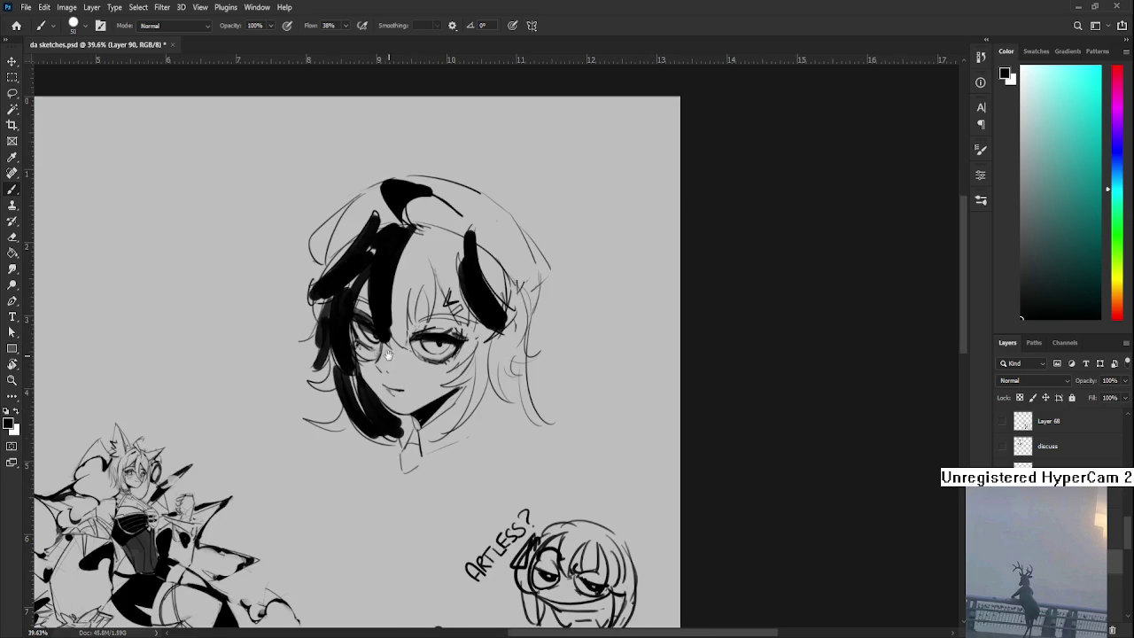
- Extend the lower-left hair outward and rework the left hair strands
{"action": "left_click_drag", "start_coordinate": [359, 395], "coordinate": [307, 429]}
{"action": "mouse_move", "coordinate": [346, 358]}
{"action": "left_mouse_down"}
{"action": "mouse_move", "coordinate": [322, 386]}
{"action": "mouse_move", "coordinate": [335, 351]}
{"action": "mouse_move", "coordinate": [307, 398]}
{"action": "mouse_move", "coordinate": [307, 381]}
{"action": "mouse_move", "coordinate": [337, 399]}
{"action": "mouse_move", "coordinate": [335, 434]}
{"action": "mouse_move", "coordinate": [358, 368]}
{"action": "mouse_move", "coordinate": [347, 372]}
{"action": "left_mouse_up"}
{"action": "key", "text": "e"}
{"action": "key", "text": "b"}
{"action": "key", "text": "e"}
{"action": "key", "text": "b"}
{"action": "key", "text": "b"}
{"action": "left_click_drag", "start_coordinate": [340, 319], "coordinate": [364, 381]}
{"action": "key", "text": "e"}
{"action": "mouse_move", "coordinate": [330, 302]}
{"action": "left_mouse_down"}
{"action": "mouse_move", "coordinate": [354, 381]}
{"action": "mouse_move", "coordinate": [379, 390]}
{"action": "mouse_move", "coordinate": [379, 368]}
{"action": "left_mouse_up"}
- Paint a black shadow under the chin
{"action": "key", "text": "b"}
{"action": "key", "text": "e"}
{"action": "key", "text": "bracketright"}
{"action": "key", "text": "bracketright"}
{"action": "key", "text": "bracketright"}
{"action": "key", "text": "b"}
{"action": "left_click_drag", "start_coordinate": [363, 376], "coordinate": [401, 420]}
- Erase thin light strands through the black hair with a small eraser, then tilt the view
{"action": "key", "text": "e"}
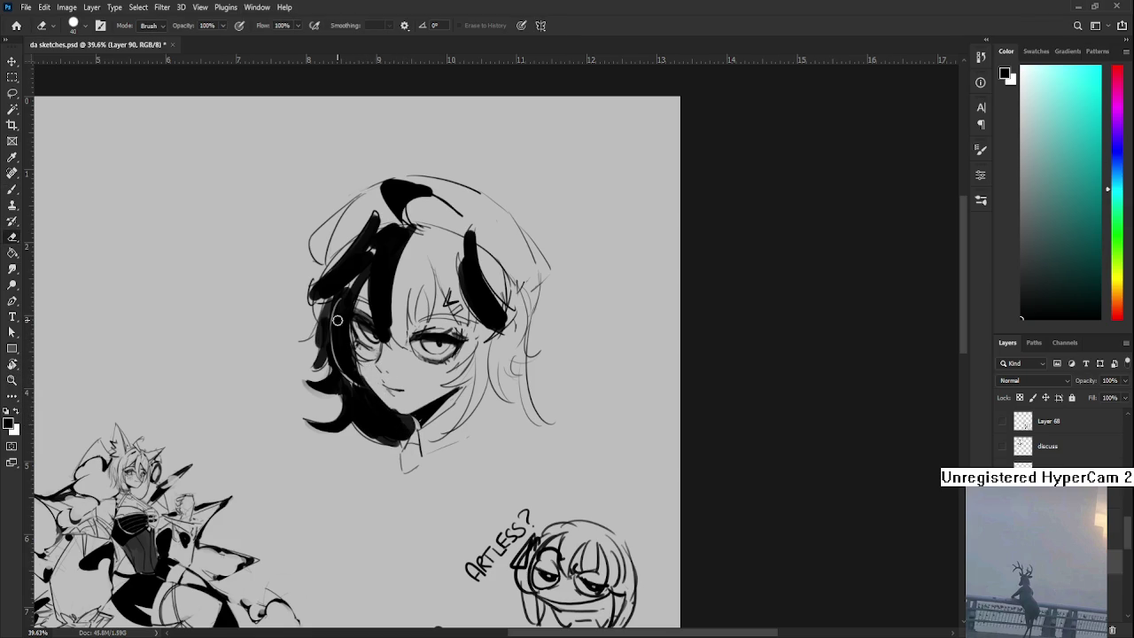
{"action": "key", "text": "bracketleft"}
{"action": "key", "text": "bracketleft"}
{"action": "key", "text": "bracketleft"}
{"action": "mouse_move", "coordinate": [340, 296]}
{"action": "left_mouse_down"}
{"action": "mouse_move", "coordinate": [355, 385]}
{"action": "mouse_move", "coordinate": [350, 330]}
{"action": "mouse_move", "coordinate": [350, 377]}
{"action": "left_mouse_up"}
{"action": "mouse_move", "coordinate": [383, 341]}
{"action": "left_mouse_down"}
{"action": "mouse_move", "coordinate": [404, 227]}
{"action": "mouse_move", "coordinate": [390, 341]}
{"action": "left_mouse_up"}
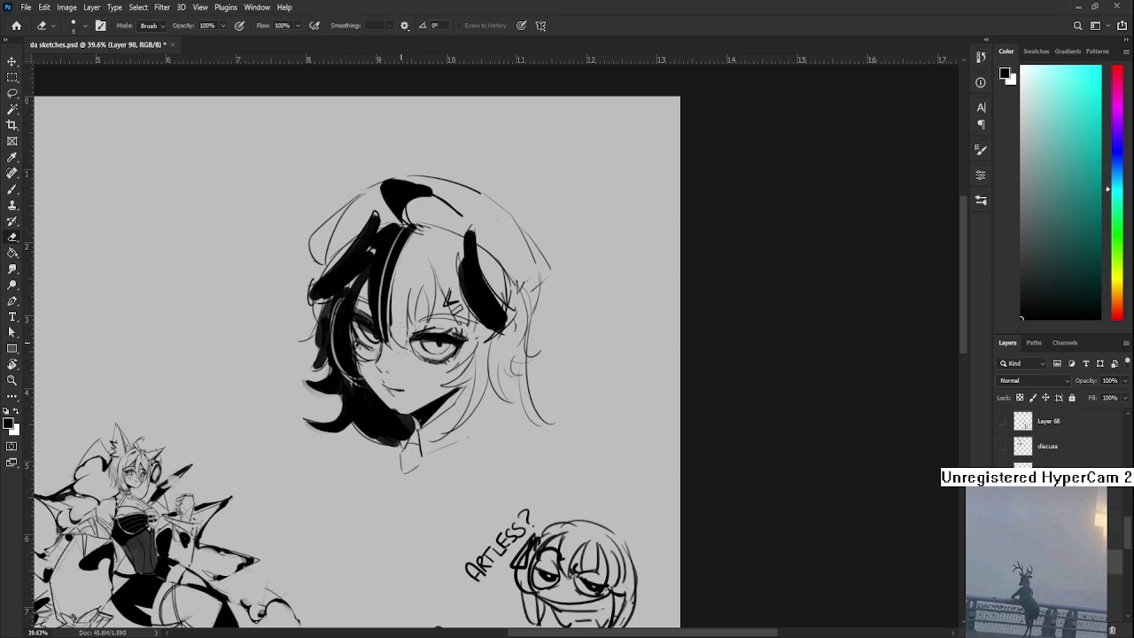
{"action": "left_click_drag", "start_coordinate": [397, 270], "coordinate": [385, 344]}
{"action": "left_click_drag", "start_coordinate": [359, 324], "coordinate": [353, 365]}
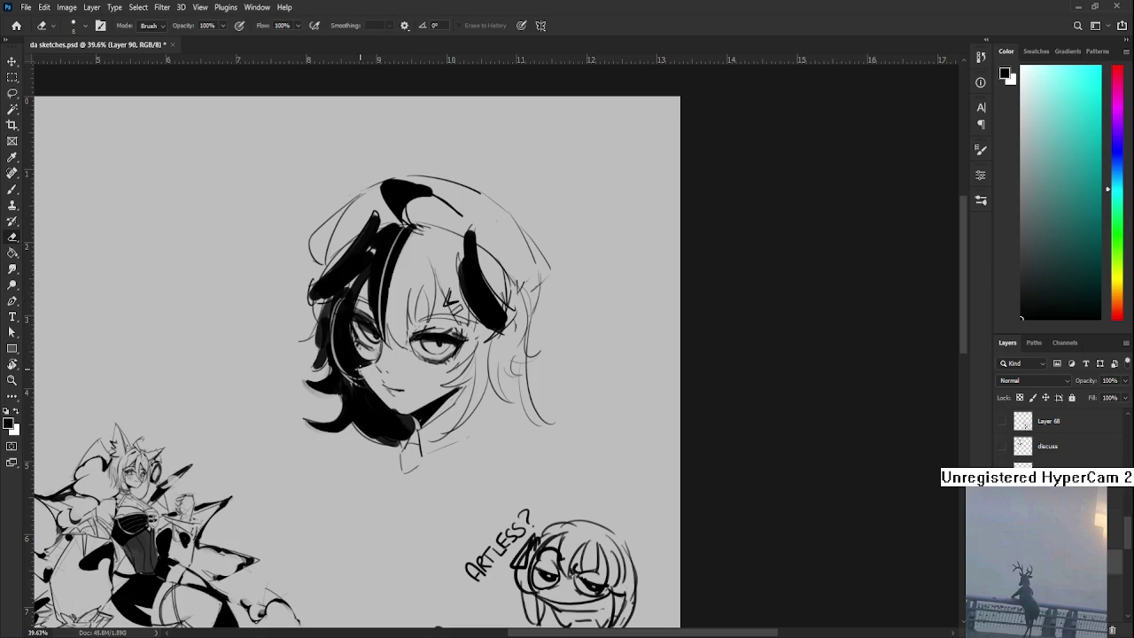
{"action": "key", "text": "r"}
{"action": "left_click_drag", "start_coordinate": [365, 363], "coordinate": [367, 381]}
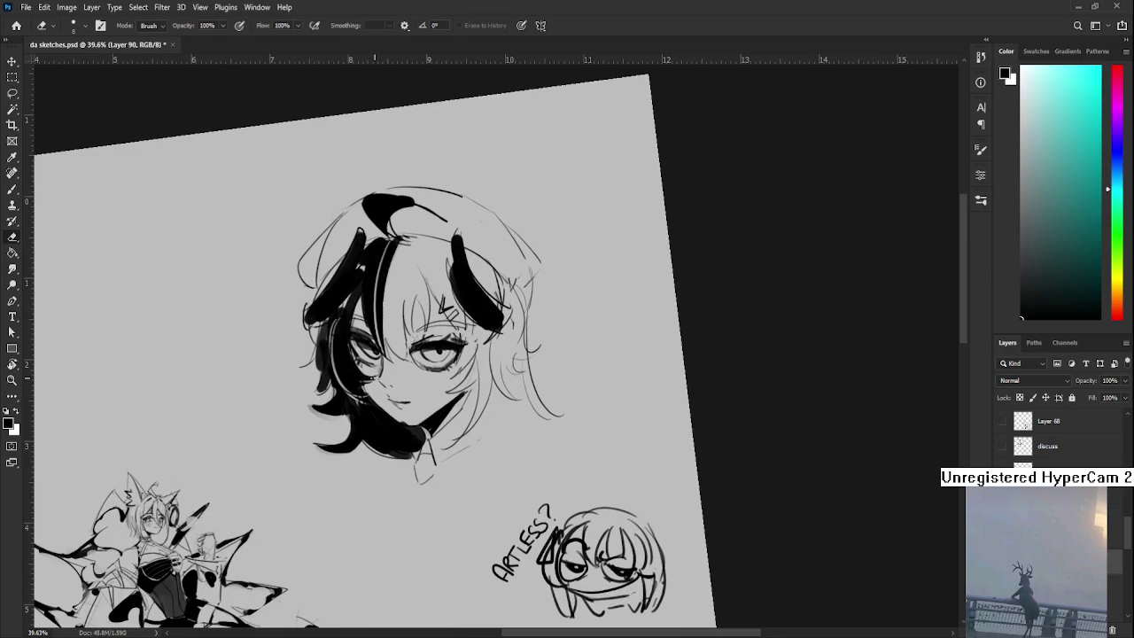
- Try highlight strands down to the chin, then undo back to solid black hair
{"action": "left_click_drag", "start_coordinate": [349, 360], "coordinate": [408, 454]}
{"action": "key", "text": "ctrl+z"}
{"action": "left_click_drag", "start_coordinate": [342, 347], "coordinate": [409, 450]}
{"action": "key", "text": "ctrl+z"}
{"action": "mouse_move", "coordinate": [365, 234]}
{"action": "left_mouse_down"}
{"action": "mouse_move", "coordinate": [344, 289]}
{"action": "mouse_move", "coordinate": [333, 266]}
{"action": "mouse_move", "coordinate": [325, 335]}
{"action": "mouse_move", "coordinate": [351, 356]}
{"action": "mouse_move", "coordinate": [327, 355]}
{"action": "mouse_move", "coordinate": [359, 387]}
{"action": "mouse_move", "coordinate": [387, 358]}
{"action": "mouse_move", "coordinate": [427, 399]}
{"action": "mouse_move", "coordinate": [397, 405]}
{"action": "mouse_move", "coordinate": [432, 420]}
{"action": "left_mouse_up"}
- Dot freckles on the left cheek and draw round glasses with a small brush
{"action": "key", "text": "b"}
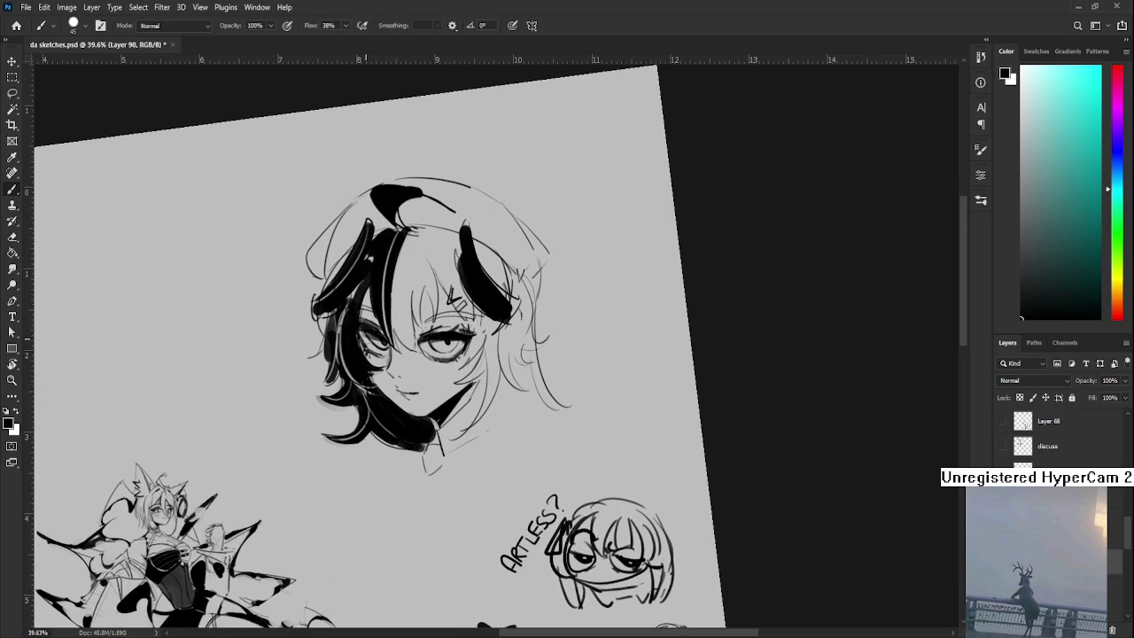
{"action": "key", "text": "bracketleft"}
{"action": "key", "text": "bracketleft"}
{"action": "key", "text": "bracketleft"}
{"action": "left_click", "coordinate": [395, 354]}
{"action": "left_click", "coordinate": [400, 357]}
{"action": "left_click_drag", "start_coordinate": [413, 359], "coordinate": [464, 374]}
{"action": "key", "text": "r"}
{"action": "mouse_move", "coordinate": [542, 354]}
{"action": "left_mouse_down"}
{"action": "mouse_move", "coordinate": [373, 314]}
{"action": "mouse_move", "coordinate": [379, 377]}
{"action": "left_mouse_up"}
- Erase light strands into the left hair and the hair under the chin
{"action": "key", "text": "e"}
{"action": "mouse_move", "coordinate": [396, 291]}
{"action": "left_mouse_down"}
{"action": "mouse_move", "coordinate": [373, 382]}
{"action": "mouse_move", "coordinate": [375, 347]}
{"action": "mouse_move", "coordinate": [363, 380]}
{"action": "left_mouse_up"}
{"action": "left_click_drag", "start_coordinate": [390, 294], "coordinate": [365, 364]}
{"action": "key", "text": "ctrl+z"}
{"action": "mouse_move", "coordinate": [381, 312]}
{"action": "left_mouse_down"}
{"action": "mouse_move", "coordinate": [374, 368]}
{"action": "mouse_move", "coordinate": [330, 429]}
{"action": "left_mouse_up"}
{"action": "left_click_drag", "start_coordinate": [356, 373], "coordinate": [335, 438]}
{"action": "key", "text": "ctrl+z"}
{"action": "key", "text": "ctrl+z"}
{"action": "left_click_drag", "start_coordinate": [396, 470], "coordinate": [376, 500]}
{"action": "key", "text": "ctrl+z"}
{"action": "mouse_move", "coordinate": [390, 449]}
{"action": "left_mouse_down"}
{"action": "mouse_move", "coordinate": [373, 502]}
{"action": "mouse_move", "coordinate": [380, 490]}
{"action": "mouse_move", "coordinate": [401, 498]}
{"action": "mouse_move", "coordinate": [452, 392]}
{"action": "left_mouse_up"}
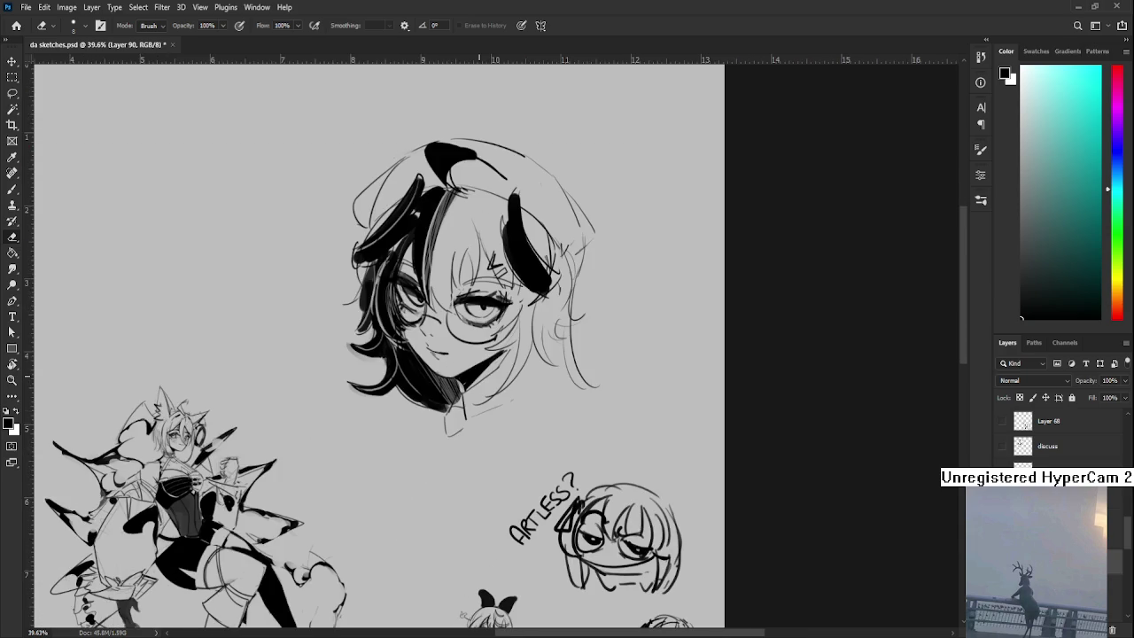
- Add a dark chin-shadow stroke and extend the jaw shadow toward the upper right
{"action": "scroll", "coordinate": [479, 376], "scroll_direction": "down", "scroll_amount": 3}
{"action": "scroll", "coordinate": [479, 375], "scroll_direction": "down", "scroll_amount": 2}
{"action": "scroll", "coordinate": [514, 346], "scroll_direction": "up", "scroll_amount": 4}
{"action": "scroll", "coordinate": [532, 328], "scroll_direction": "up", "scroll_amount": 2}
{"action": "scroll", "coordinate": [532, 328], "scroll_direction": "up", "scroll_amount": 1}
{"action": "key", "text": "b"}
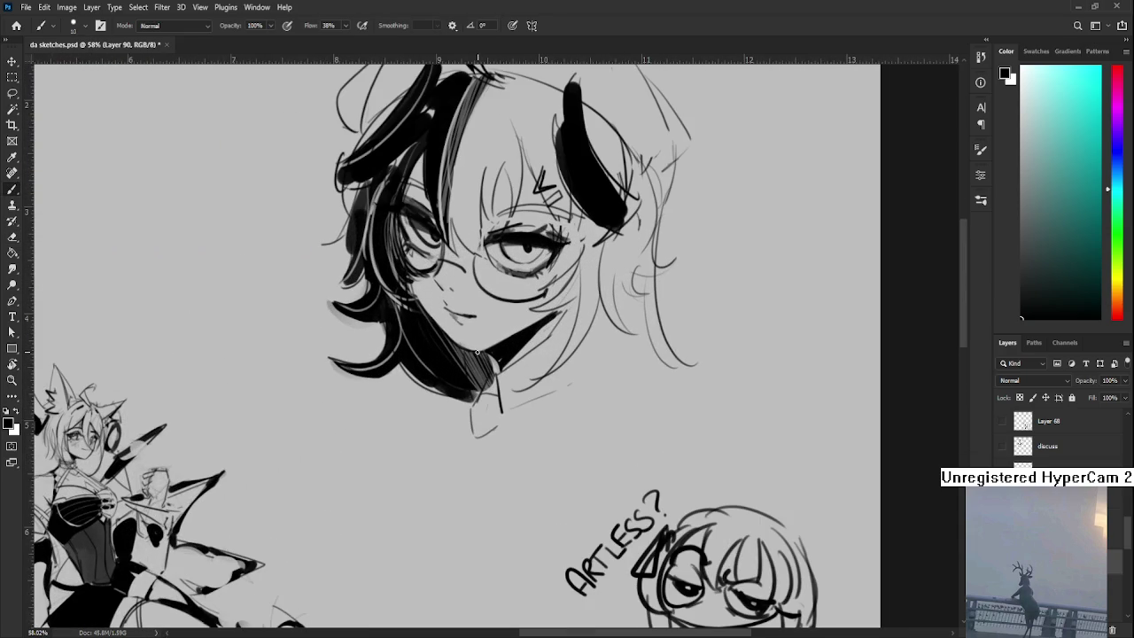
{"action": "left_click_drag", "start_coordinate": [496, 348], "coordinate": [472, 348]}
{"action": "key", "text": "e"}
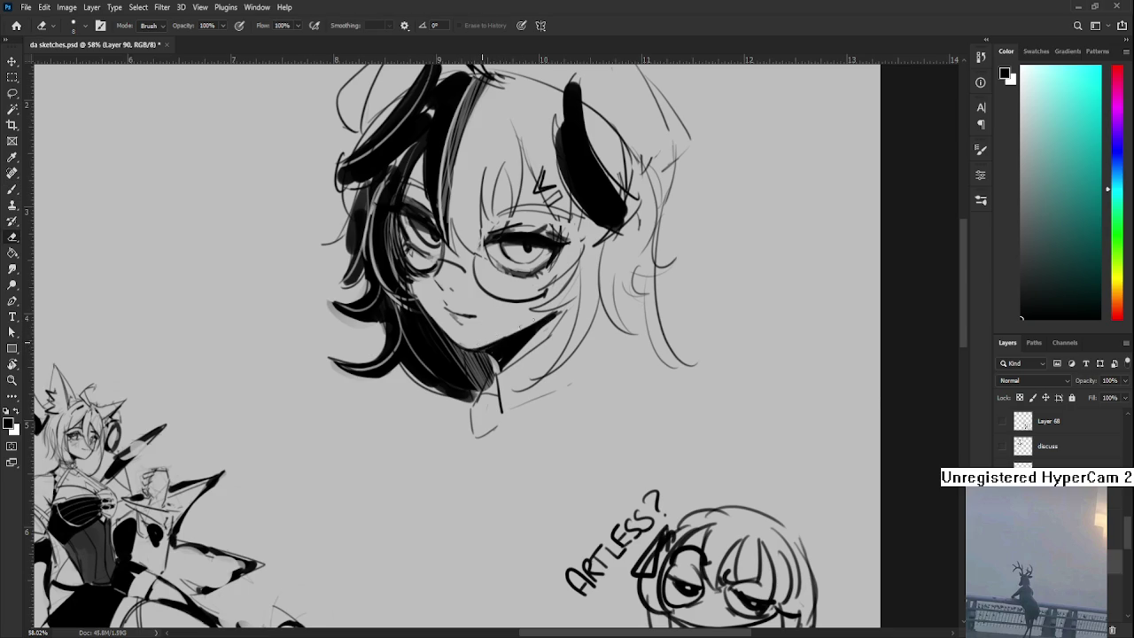
{"action": "key", "text": "b"}
{"action": "left_click_drag", "start_coordinate": [519, 352], "coordinate": [557, 315]}
- Zoom and pan to bring the head sketch to the centre of the view
{"action": "key", "text": "e"}
{"action": "scroll", "coordinate": [505, 359], "scroll_direction": "down", "scroll_amount": 1}
{"action": "scroll", "coordinate": [532, 346], "scroll_direction": "down", "scroll_amount": 1}
{"action": "scroll", "coordinate": [576, 328], "scroll_direction": "down", "scroll_amount": 2}
{"action": "scroll", "coordinate": [632, 297], "scroll_direction": "down", "scroll_amount": 1}
{"action": "scroll", "coordinate": [631, 297], "scroll_direction": "down", "scroll_amount": 2}
{"action": "scroll", "coordinate": [632, 293], "scroll_direction": "up", "scroll_amount": 1}
{"action": "scroll", "coordinate": [629, 283], "scroll_direction": "up", "scroll_amount": 1}
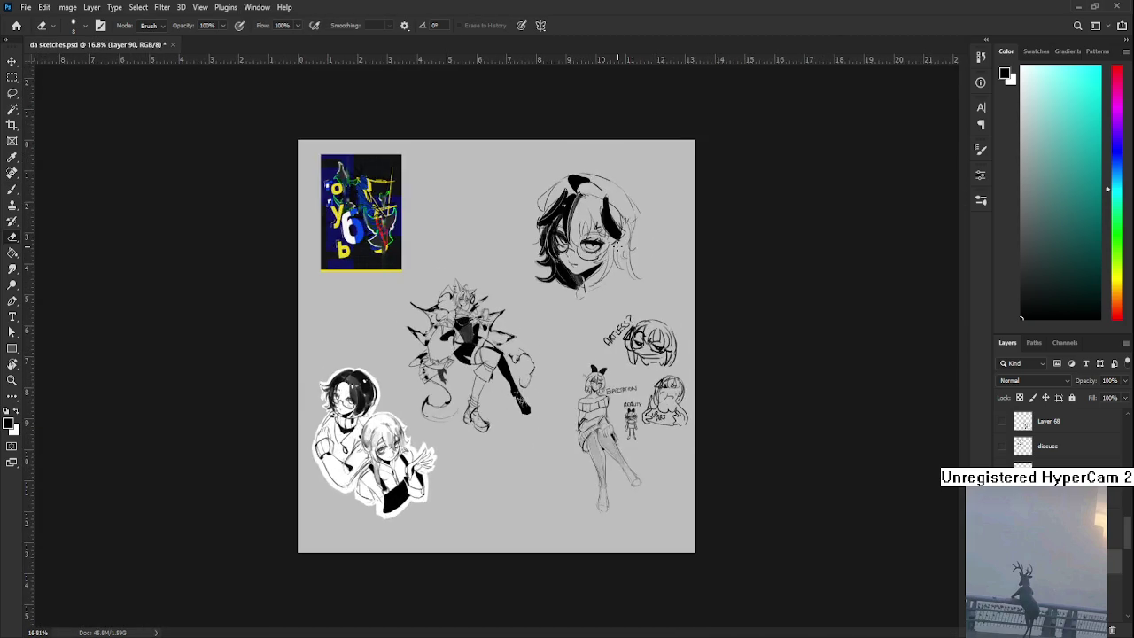
{"action": "scroll", "coordinate": [621, 247], "scroll_direction": "up", "scroll_amount": 3}
{"action": "mouse_move", "coordinate": [620, 246]}
{"action": "left_mouse_down"}
{"action": "mouse_move", "coordinate": [440, 348]}
{"action": "mouse_move", "coordinate": [426, 397]}
{"action": "left_mouse_up"}
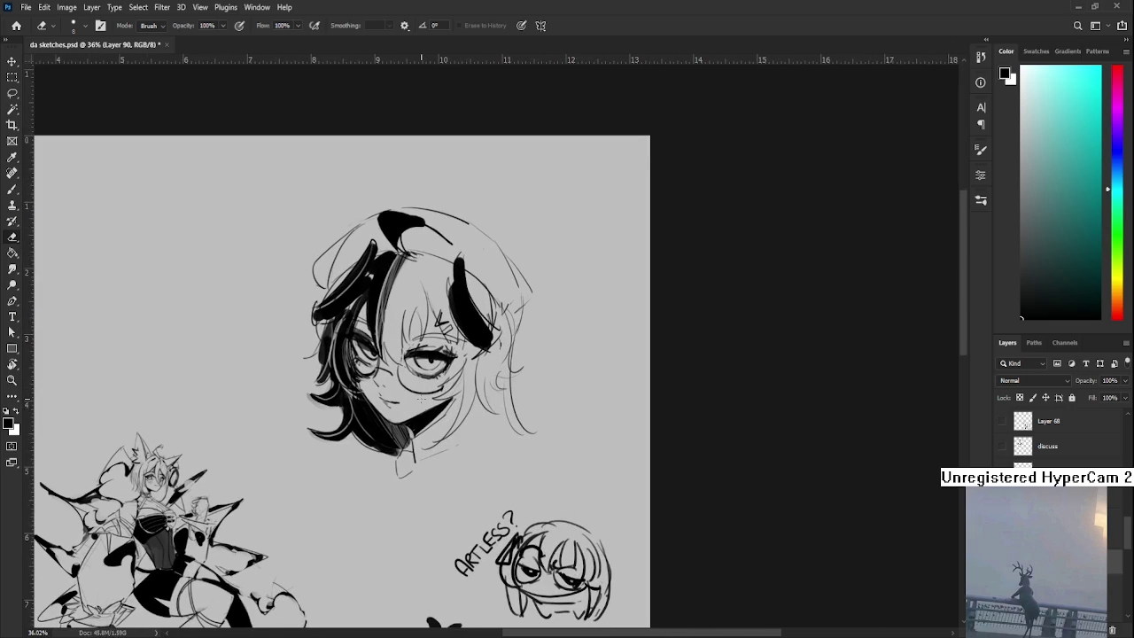
- Paint a black strand beside the glasses, then undo it
{"action": "scroll", "coordinate": [422, 399], "scroll_direction": "down", "scroll_amount": 1}
{"action": "key", "text": "b"}
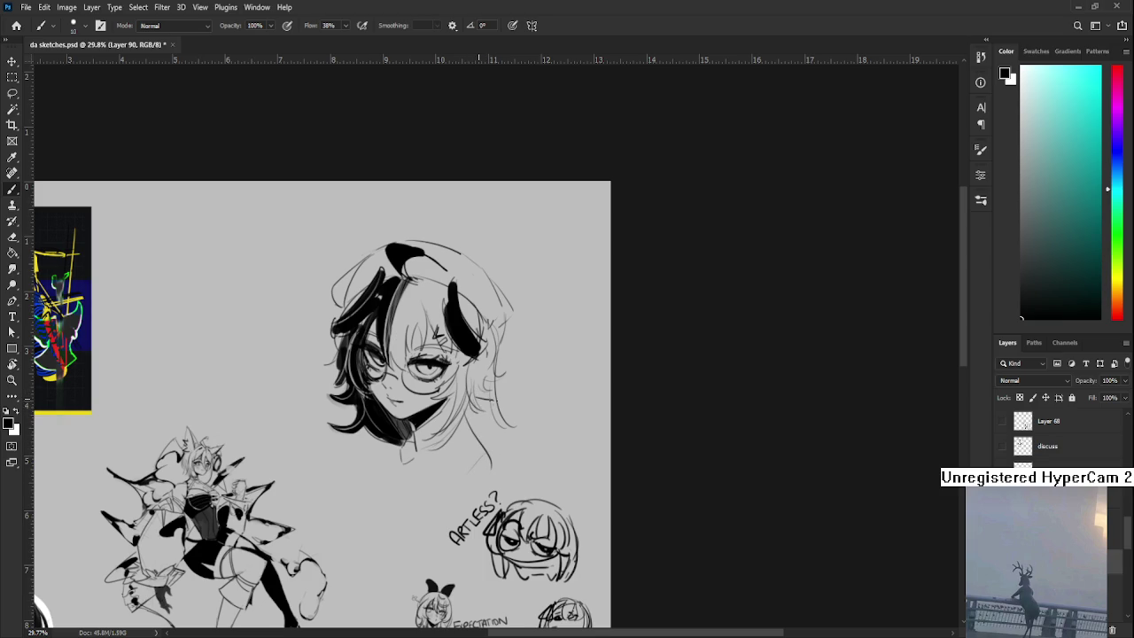
{"action": "left_click_drag", "start_coordinate": [355, 354], "coordinate": [403, 375]}
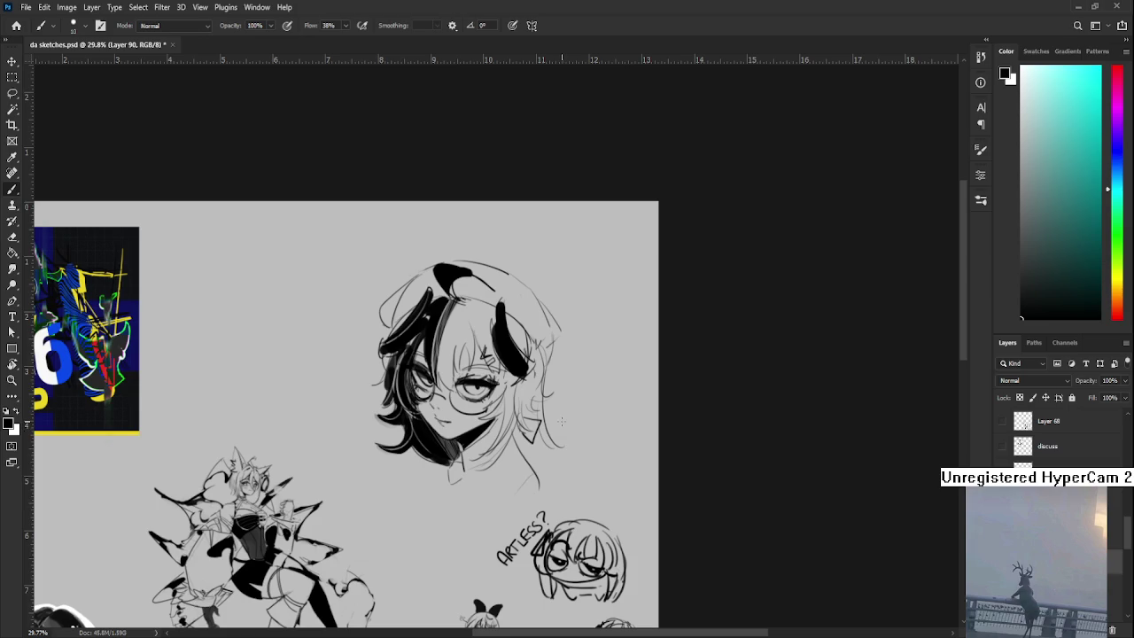
{"action": "scroll", "coordinate": [504, 355], "scroll_direction": "down", "scroll_amount": 2}
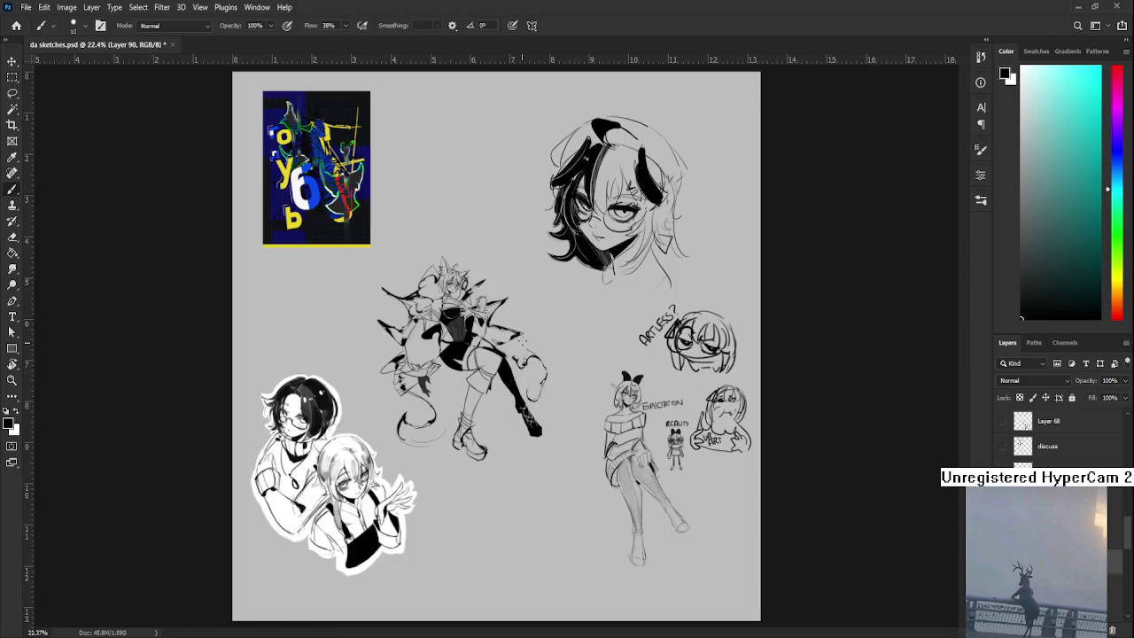
{"action": "scroll", "coordinate": [504, 354], "scroll_direction": "down", "scroll_amount": 2}
{"action": "scroll", "coordinate": [577, 354], "scroll_direction": "up", "scroll_amount": 2}
{"action": "scroll", "coordinate": [576, 355], "scroll_direction": "up", "scroll_amount": 2}
{"action": "scroll", "coordinate": [452, 331], "scroll_direction": "up", "scroll_amount": 2}
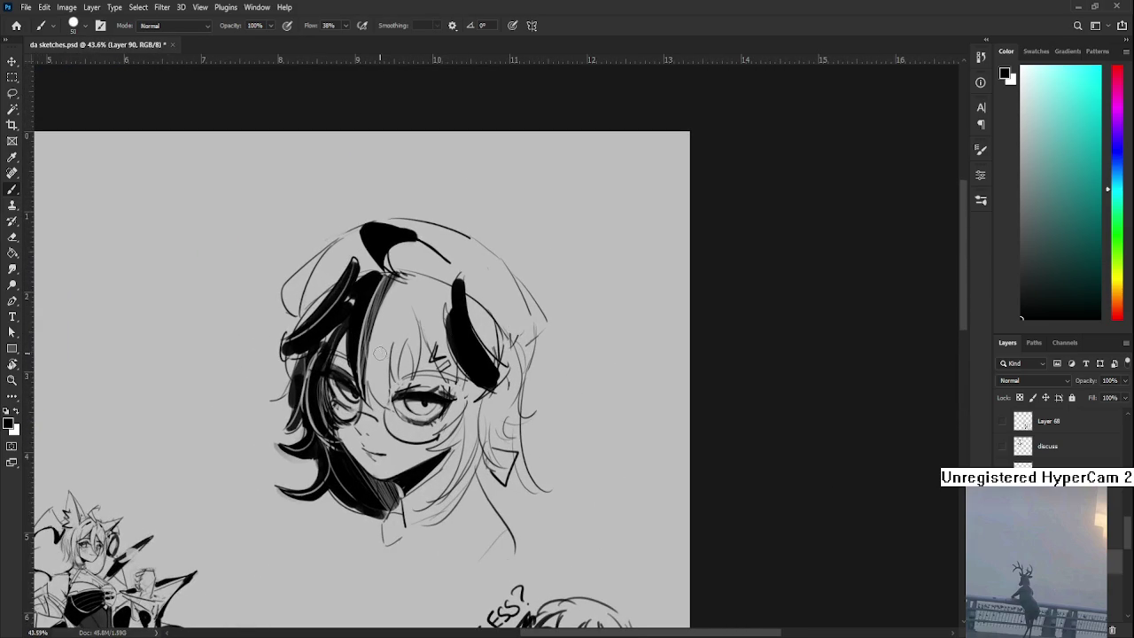
{"action": "left_click_drag", "start_coordinate": [380, 321], "coordinate": [392, 403]}
{"action": "key", "text": "ctrl+z"}
- Shade the hair beside the glasses darker with alternating brush and eraser strokes
{"action": "key", "text": "e"}
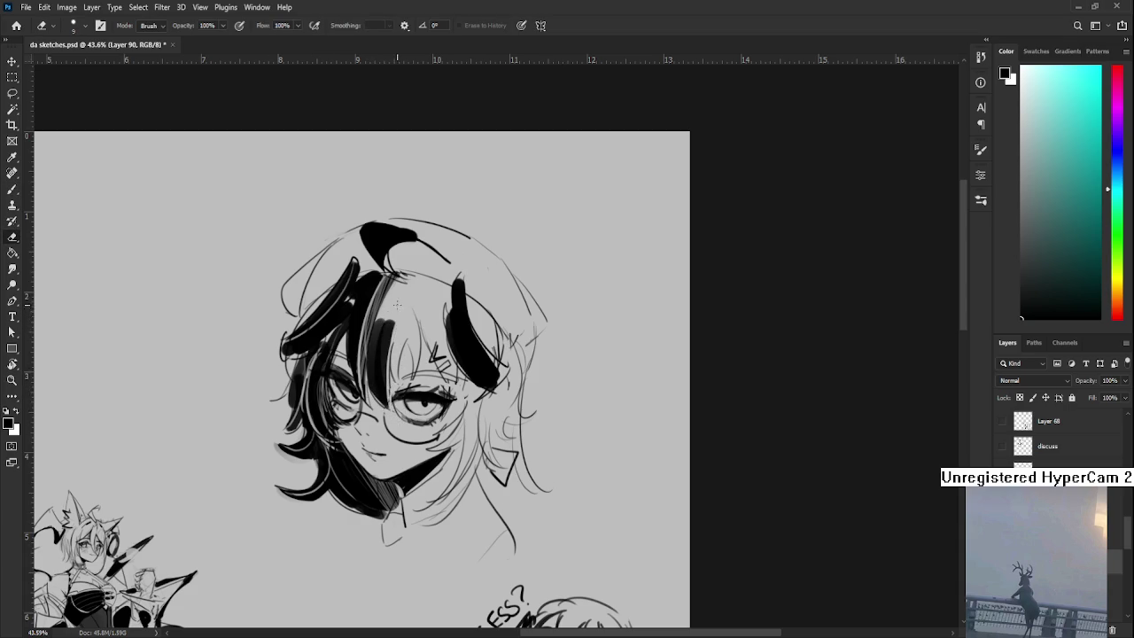
{"action": "key", "text": "bracketright"}
{"action": "key", "text": "bracketright"}
{"action": "key", "text": "bracketright"}
{"action": "key", "text": "b"}
{"action": "left_click_drag", "start_coordinate": [399, 335], "coordinate": [409, 399]}
{"action": "key", "text": "e"}
{"action": "key", "text": "b"}
{"action": "key", "text": "e"}
{"action": "key", "text": "b"}
{"action": "mouse_move", "coordinate": [386, 338]}
{"action": "left_mouse_down"}
{"action": "mouse_move", "coordinate": [390, 367]}
{"action": "mouse_move", "coordinate": [403, 342]}
{"action": "mouse_move", "coordinate": [381, 404]}
{"action": "left_mouse_up"}
{"action": "key", "text": "e"}
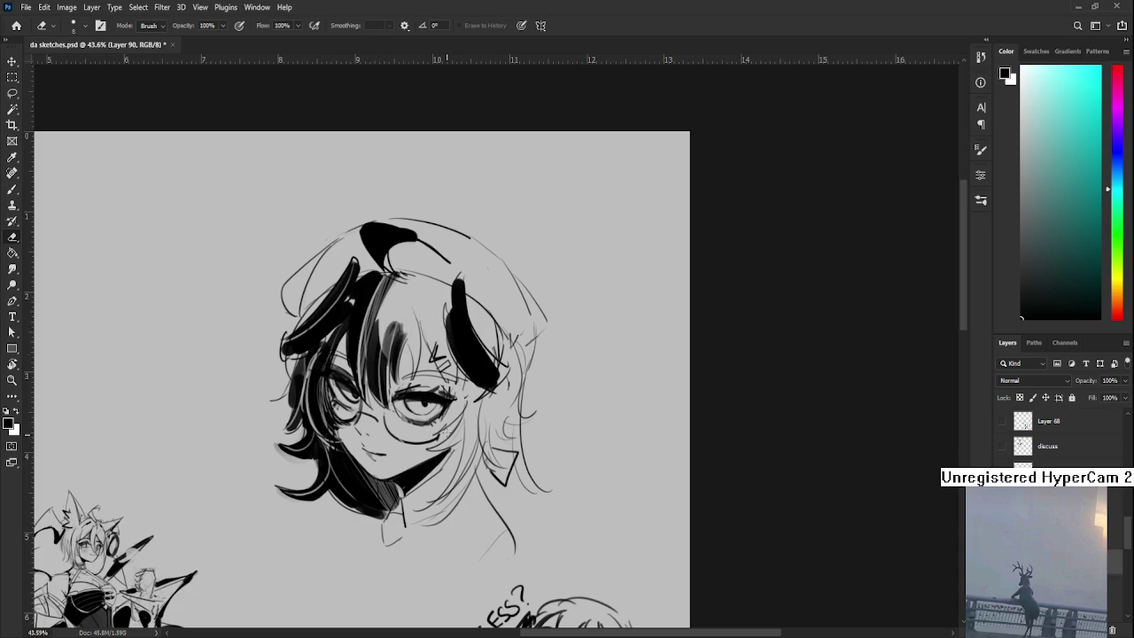
{"action": "key", "text": "ctrl+z"}
- Lasso the girl's head and start a free transform on it
{"action": "scroll", "coordinate": [423, 390], "scroll_direction": "down", "scroll_amount": 2, "text": "alt"}
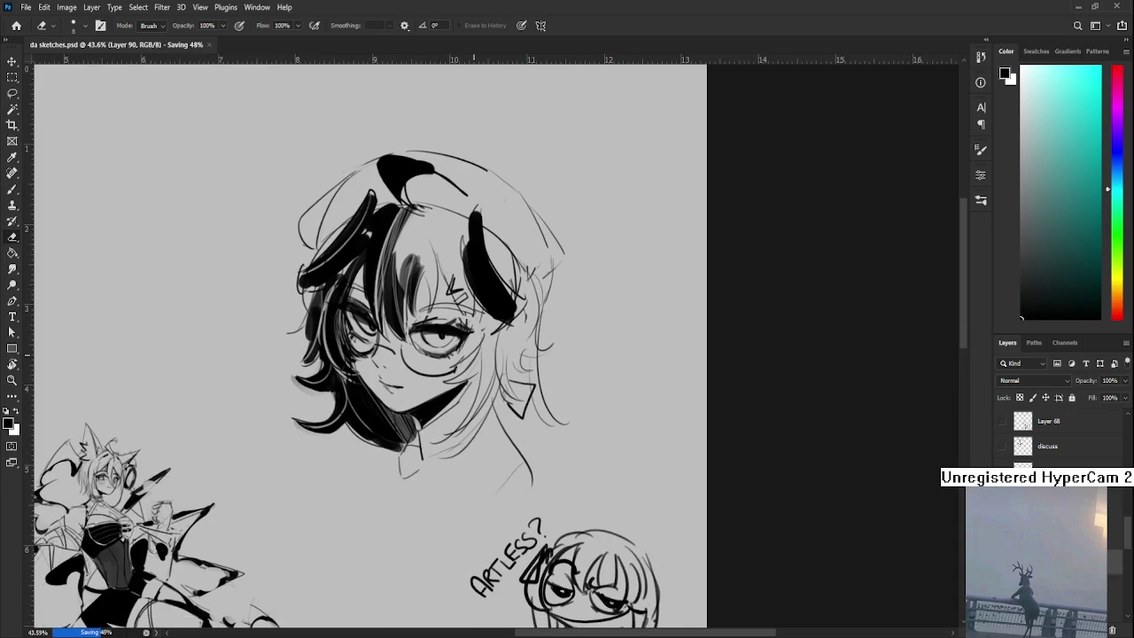
{"action": "scroll", "coordinate": [443, 372], "scroll_direction": "down", "scroll_amount": 2, "text": "alt"}
{"action": "scroll", "coordinate": [508, 335], "scroll_direction": "down", "scroll_amount": 2, "text": "alt"}
{"action": "scroll", "coordinate": [512, 355], "scroll_direction": "up", "scroll_amount": 1, "text": "alt"}
{"action": "scroll", "coordinate": [514, 328], "scroll_direction": "up", "scroll_amount": 4, "text": "alt"}
{"action": "left_click_drag", "start_coordinate": [567, 252], "coordinate": [366, 436]}
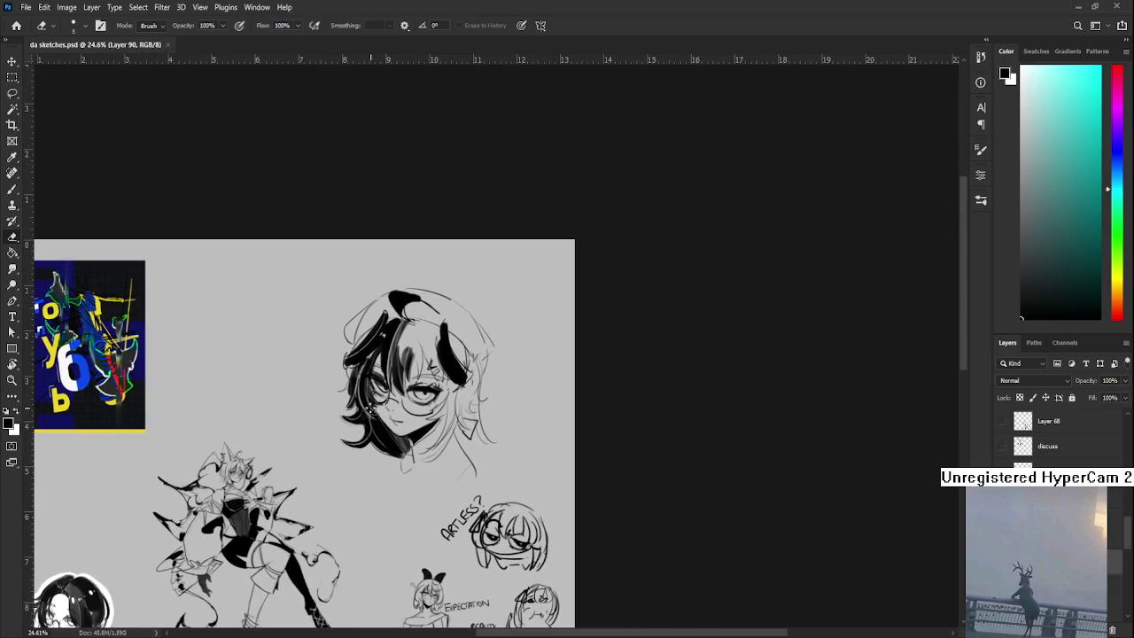
{"action": "key", "text": "l"}
{"action": "mouse_move", "coordinate": [339, 316]}
{"action": "left_mouse_down"}
{"action": "mouse_move", "coordinate": [519, 392]}
{"action": "mouse_move", "coordinate": [479, 501]}
{"action": "mouse_move", "coordinate": [306, 345]}
{"action": "left_mouse_up"}
{"action": "key", "text": "ctrl+t"}
{"action": "left_click_drag", "start_coordinate": [540, 243], "coordinate": [514, 266]}
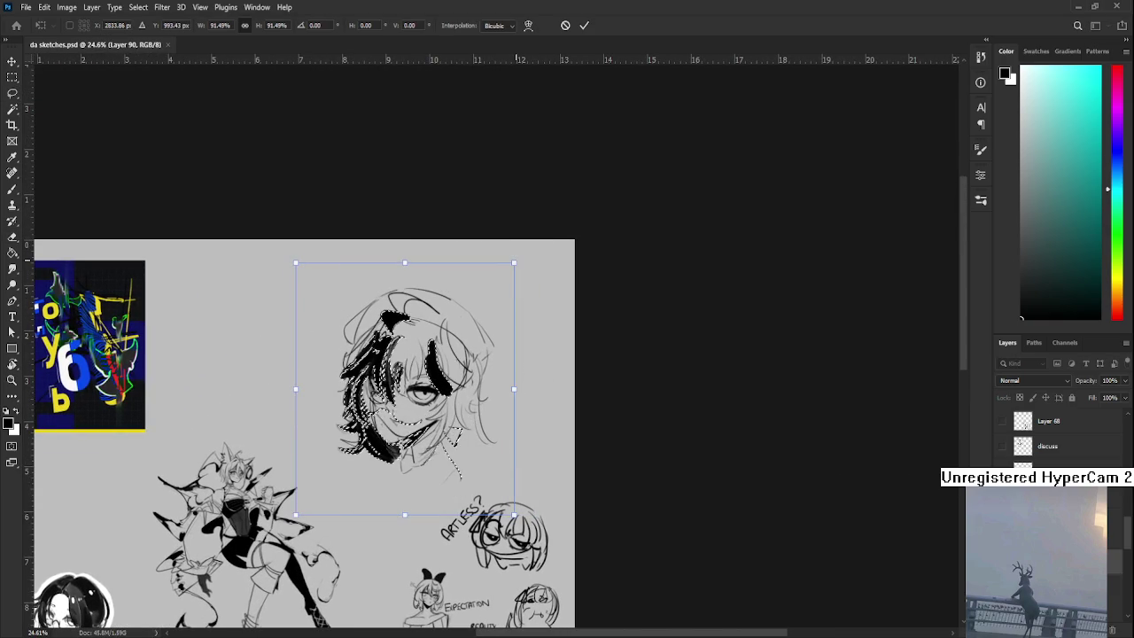
{"action": "key", "text": "Escape"}
{"action": "key", "text": "ctrl+e"}
{"action": "key", "text": "ctrl+t"}
{"action": "mouse_move", "coordinate": [535, 239]}
{"action": "left_mouse_down"}
{"action": "mouse_move", "coordinate": [474, 312]}
{"action": "mouse_move", "coordinate": [516, 355]}
{"action": "left_mouse_up"}
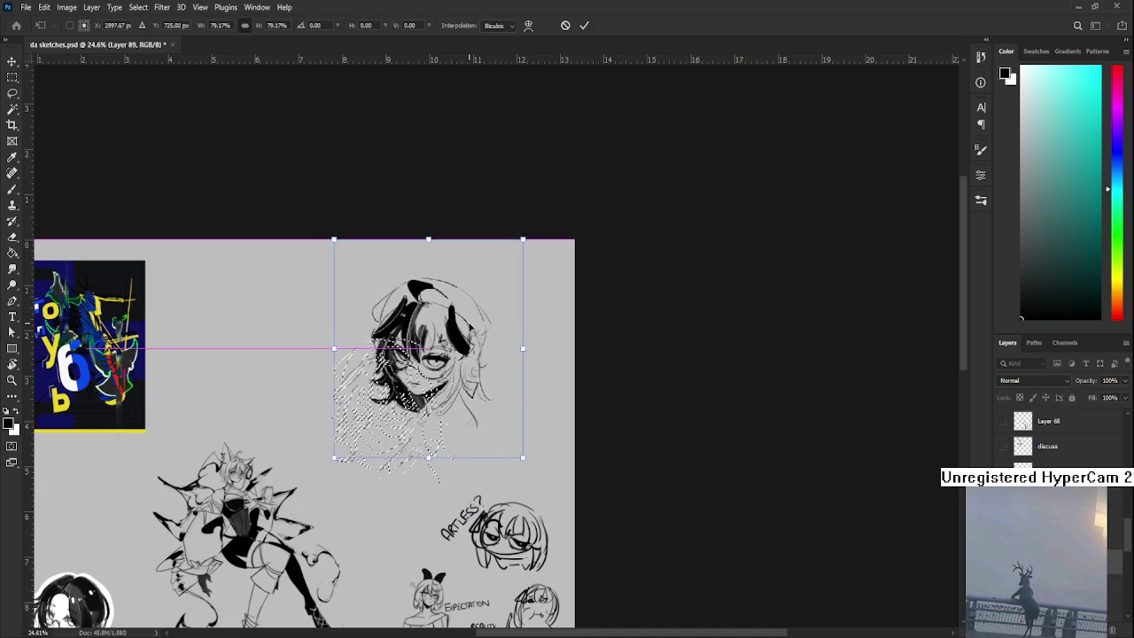
{"action": "key", "text": "Return"}
{"action": "scroll", "coordinate": [494, 351], "scroll_direction": "up", "scroll_amount": 1}
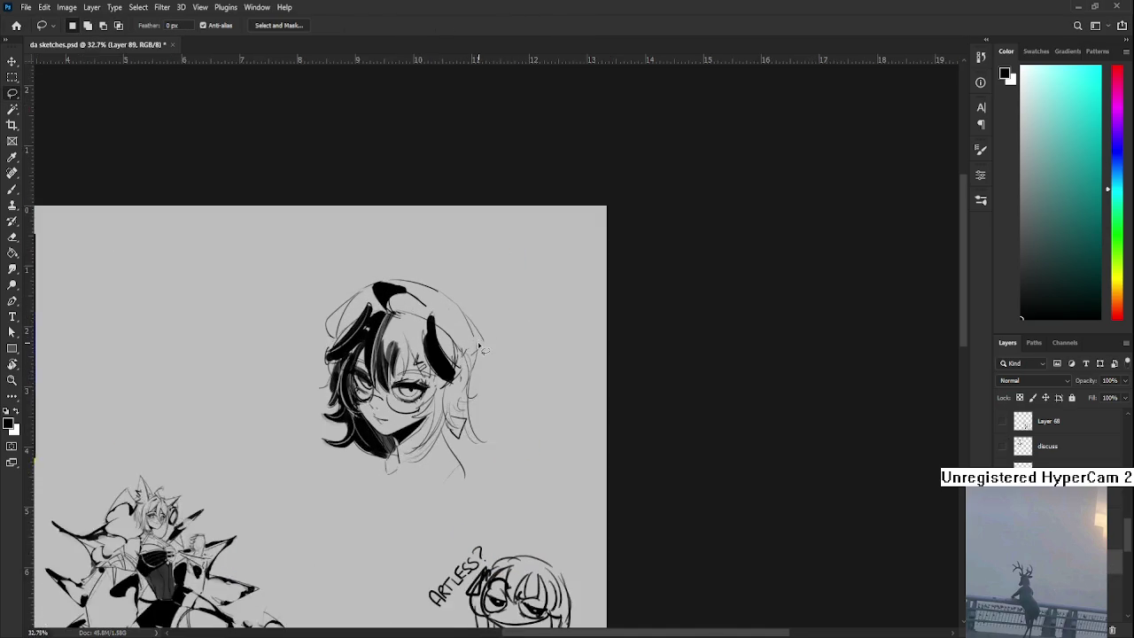
{"action": "scroll", "coordinate": [514, 387], "scroll_direction": "up", "scroll_amount": 1}
{"action": "scroll", "coordinate": [514, 388], "scroll_direction": "up", "scroll_amount": 1}
{"action": "scroll", "coordinate": [514, 428], "scroll_direction": "down", "scroll_amount": 1}
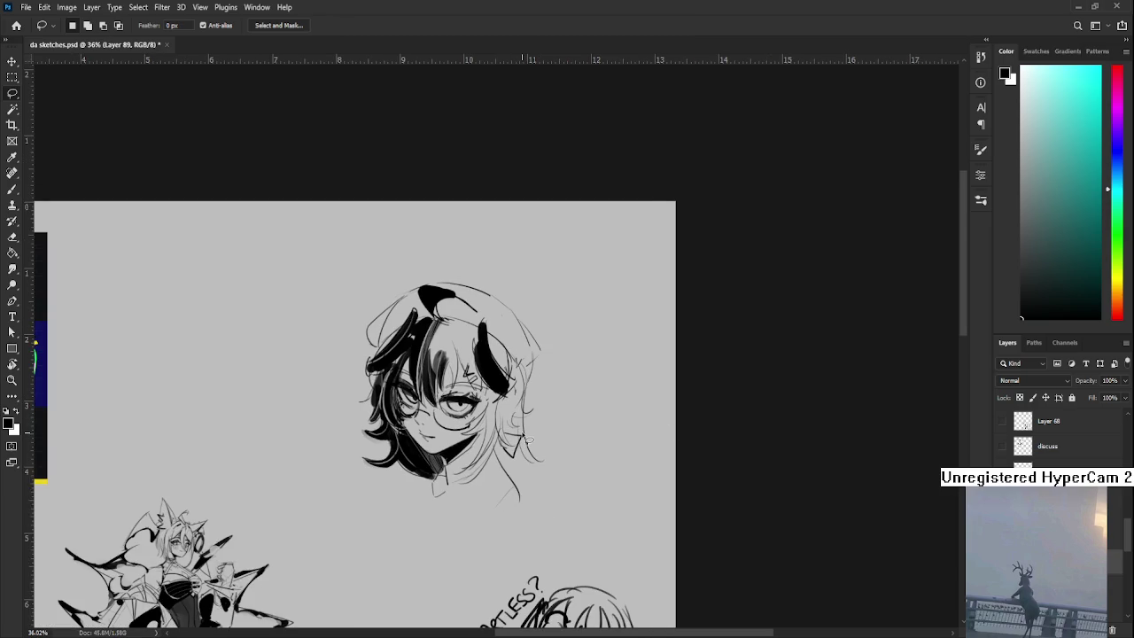
{"action": "scroll", "coordinate": [523, 440], "scroll_direction": "up", "scroll_amount": 1}
- Lasso the glasses-wearing head and fill it with white
{"action": "key", "text": "x"}
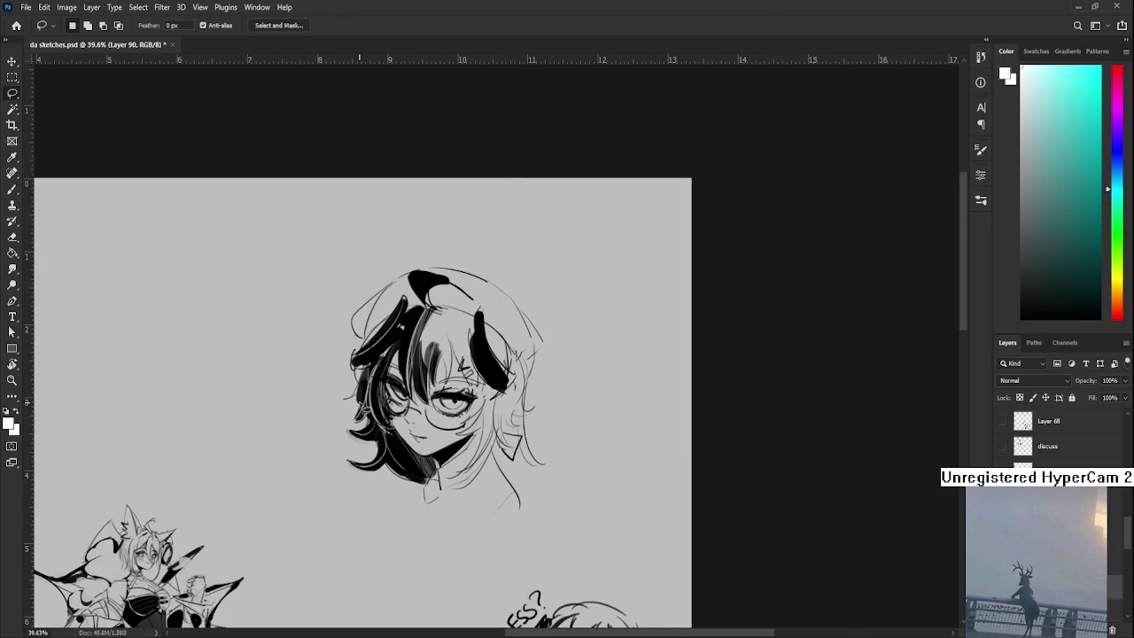
{"action": "mouse_move", "coordinate": [353, 355]}
{"action": "left_mouse_down"}
{"action": "mouse_move", "coordinate": [530, 430]}
{"action": "mouse_move", "coordinate": [502, 463]}
{"action": "mouse_move", "coordinate": [530, 509]}
{"action": "mouse_move", "coordinate": [417, 510]}
{"action": "left_mouse_up"}
{"action": "key", "text": "alt+BackSpace"}
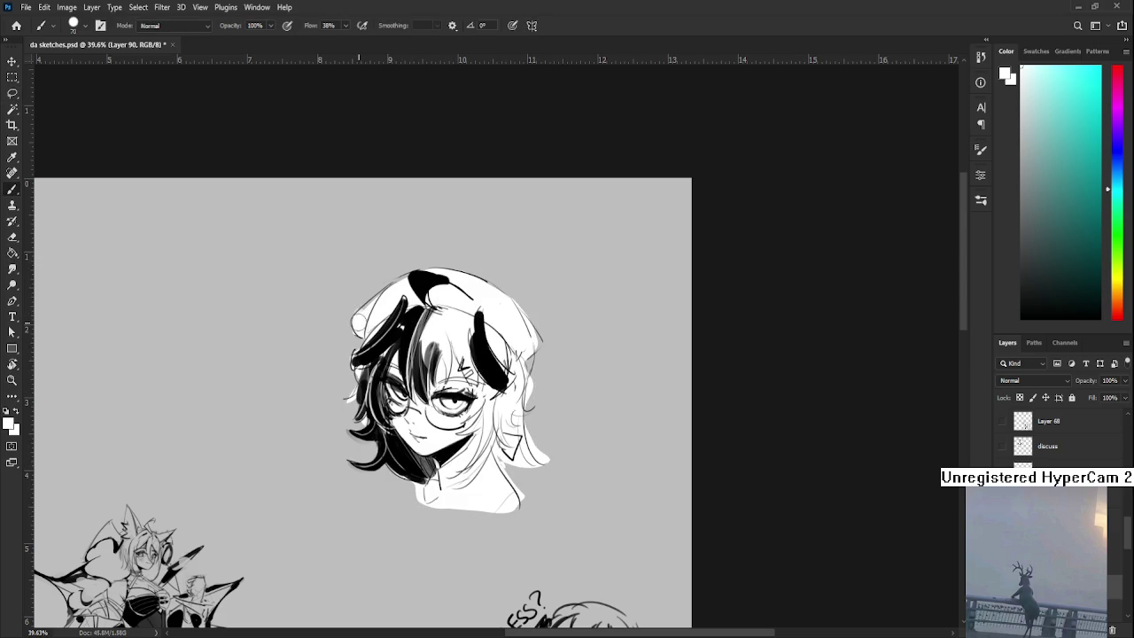
- Erase stray white fill along the right hair edge and lower-right neck
{"action": "key", "text": "e"}
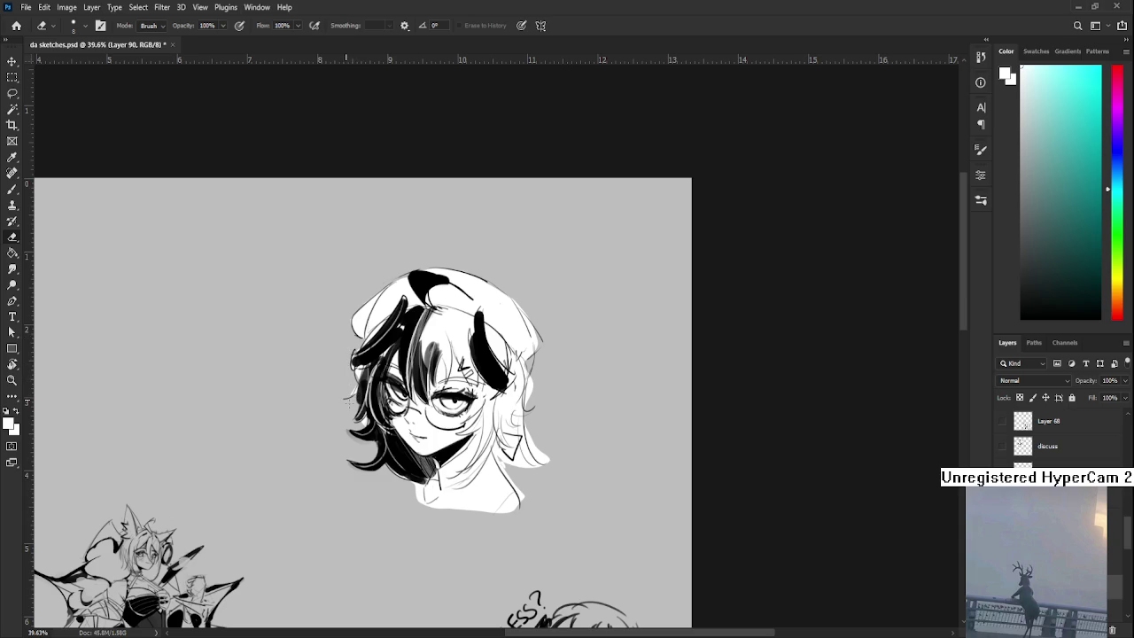
{"action": "left_click_drag", "start_coordinate": [362, 426], "coordinate": [324, 441]}
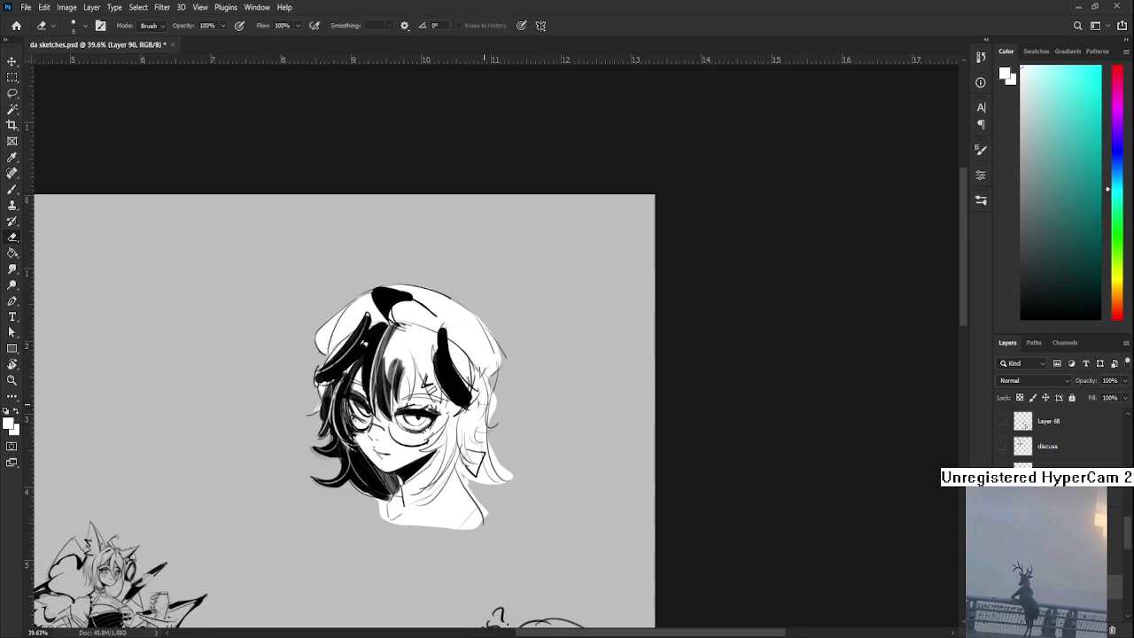
{"action": "key", "text": "b"}
{"action": "key", "text": "e"}
{"action": "key", "text": "bracketright"}
{"action": "left_click_drag", "start_coordinate": [489, 410], "coordinate": [505, 474]}
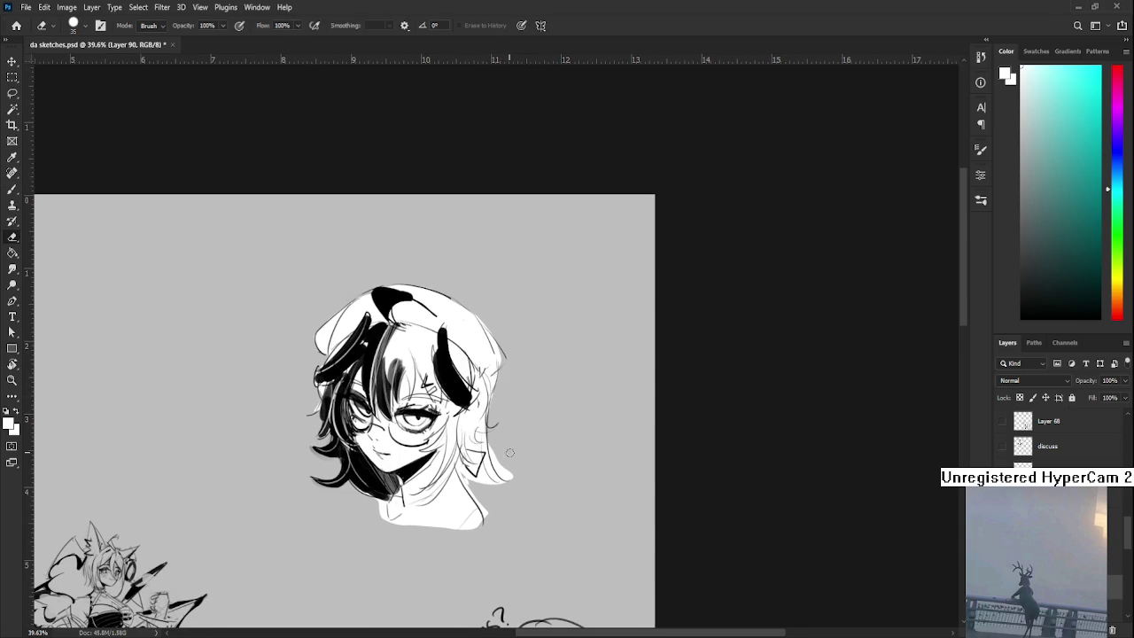
{"action": "left_click_drag", "start_coordinate": [493, 523], "coordinate": [462, 472]}
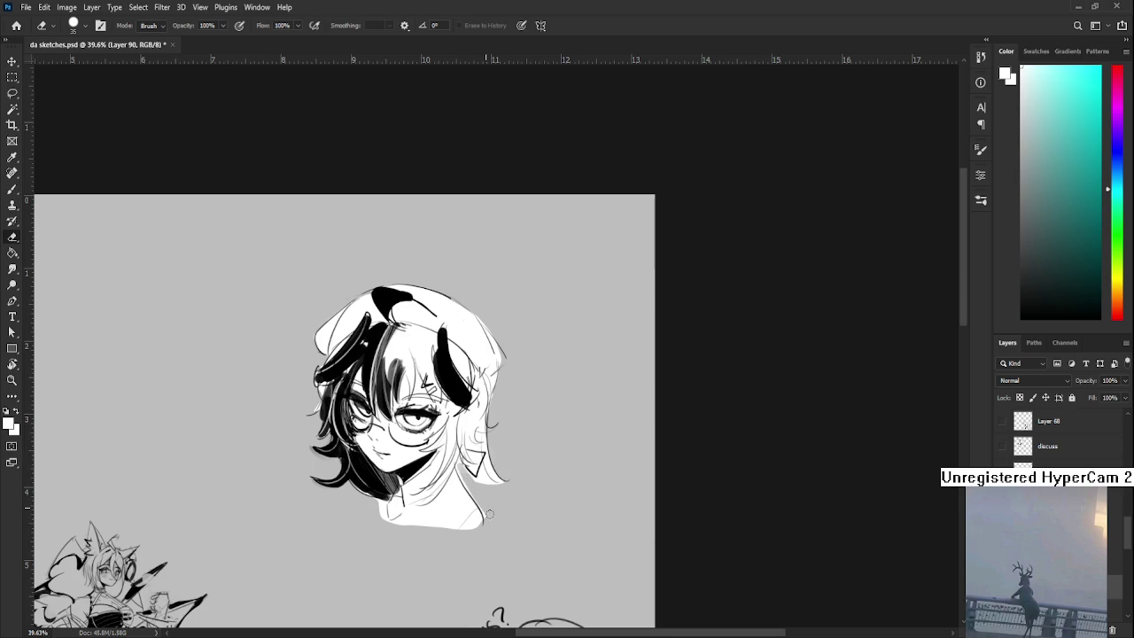
- Erase the dark strokes at the neck's left edge
{"action": "key", "text": "b"}
{"action": "key", "text": "e"}
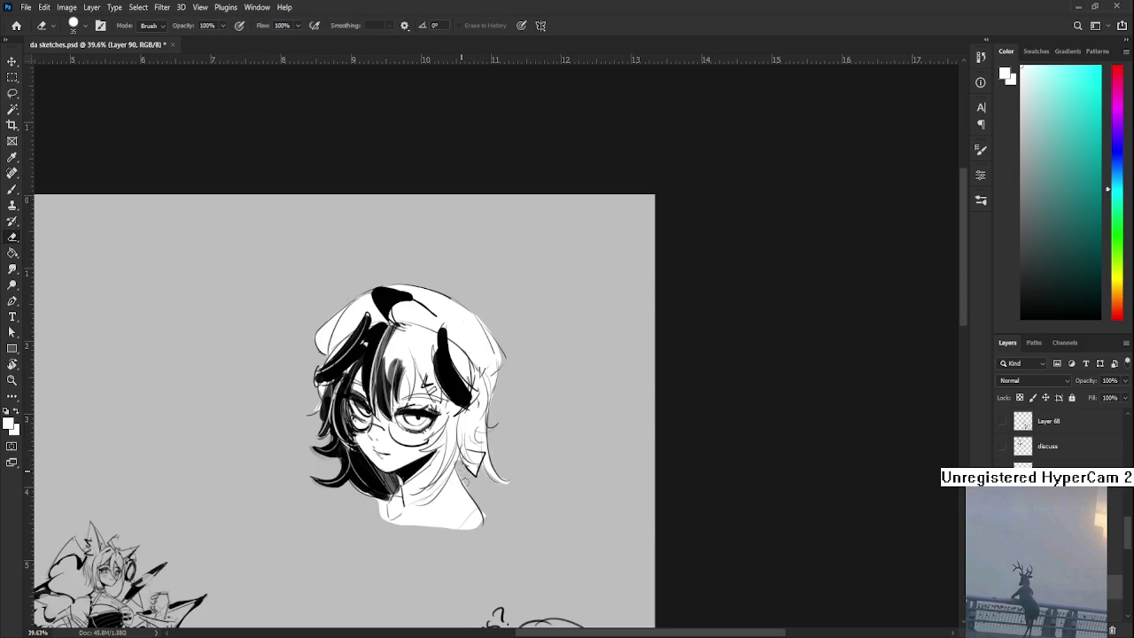
{"action": "key", "text": "b"}
{"action": "key", "text": "e"}
{"action": "key", "text": "b"}
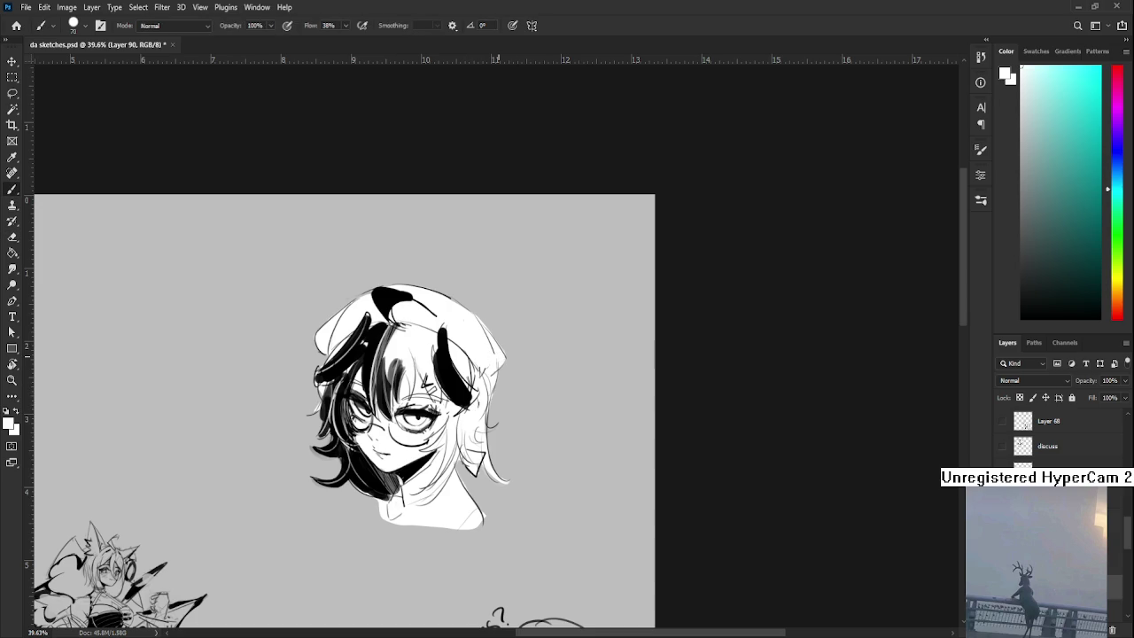
{"action": "key", "text": "e"}
{"action": "key", "text": "ctrl+0"}
{"action": "scroll", "coordinate": [556, 390], "scroll_direction": "up", "scroll_amount": 3}
{"action": "scroll", "coordinate": [531, 372], "scroll_direction": "up", "scroll_amount": 2}
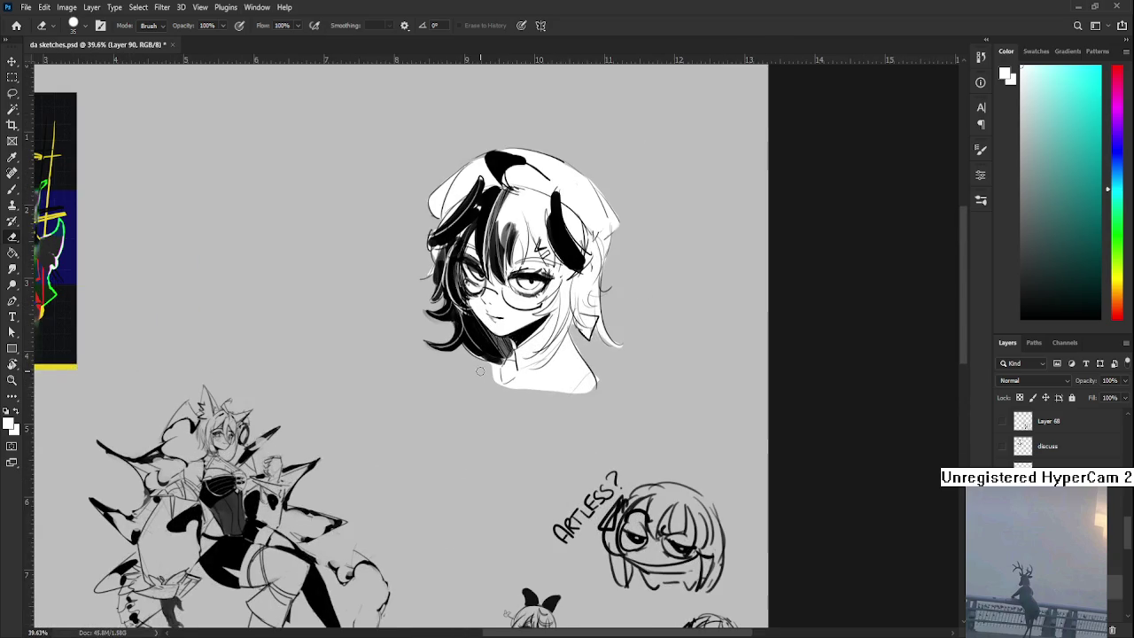
{"action": "left_click_drag", "start_coordinate": [493, 360], "coordinate": [496, 381]}
- Brush a small black tie below the chin
{"action": "key", "text": "b"}
{"action": "key", "text": "x"}
{"action": "mouse_move", "coordinate": [508, 358]}
{"action": "left_mouse_down"}
{"action": "mouse_move", "coordinate": [519, 367]}
{"action": "mouse_move", "coordinate": [516, 381]}
{"action": "mouse_move", "coordinate": [500, 378]}
{"action": "mouse_move", "coordinate": [517, 383]}
{"action": "mouse_move", "coordinate": [515, 371]}
{"action": "mouse_move", "coordinate": [507, 387]}
{"action": "left_mouse_up"}
{"action": "key", "text": "x"}
{"action": "key", "text": "x"}
{"action": "left_click", "coordinate": [523, 380], "text": "alt"}
{"action": "left_click", "coordinate": [511, 372], "text": "alt"}
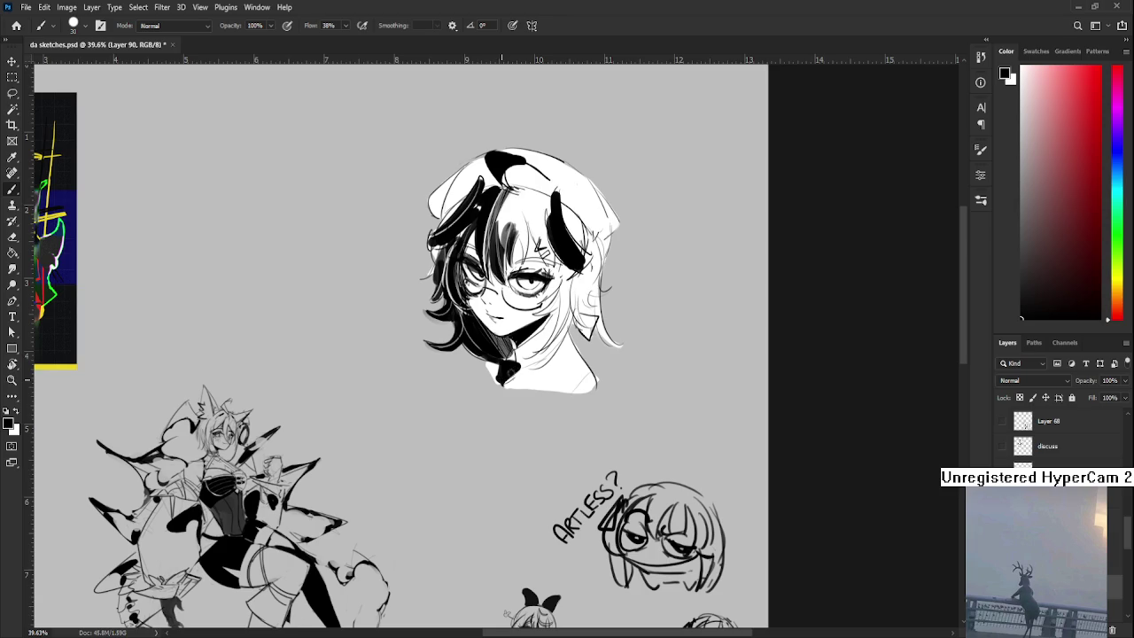
- Save the sketch file and move the head sketch toward the canvas centre
{"action": "key", "text": "ctrl+s"}
{"action": "scroll", "coordinate": [496, 391], "scroll_direction": "down", "scroll_amount": 1}
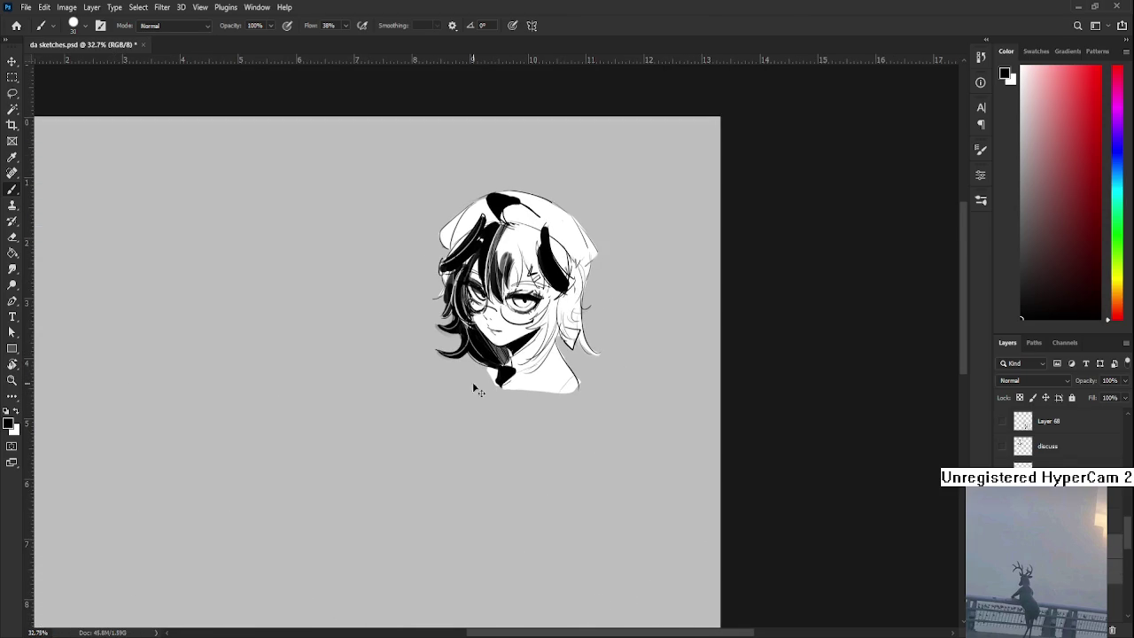
{"action": "scroll", "coordinate": [550, 381], "scroll_direction": "down", "scroll_amount": 3}
{"action": "key", "text": "ctrl+t"}
{"action": "mouse_move", "coordinate": [631, 274]}
{"action": "left_mouse_down"}
{"action": "mouse_move", "coordinate": [537, 362]}
{"action": "mouse_move", "coordinate": [584, 401]}
{"action": "left_mouse_up"}
- Scale the head sketch up to 183% and apply the transform
{"action": "left_click_drag", "start_coordinate": [535, 333], "coordinate": [532, 348]}
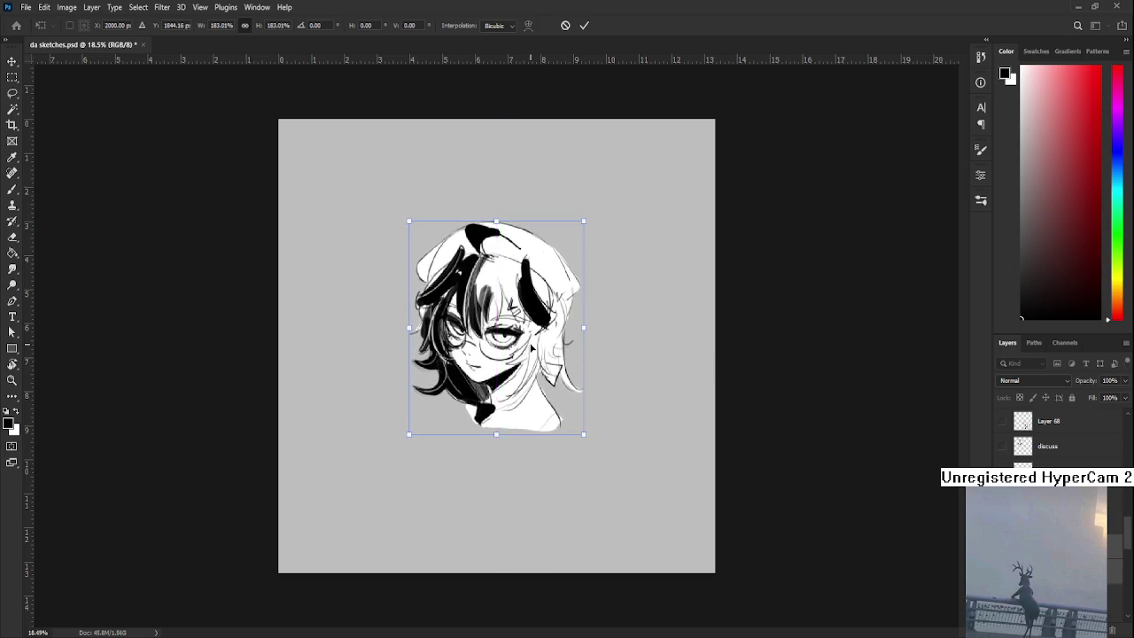
{"action": "key", "text": "Return"}
{"action": "key", "text": "ctrl+0"}
- Crop the canvas tightly around the enlarged head, then undo back to the full sheet
{"action": "left_click", "coordinate": [13, 124]}
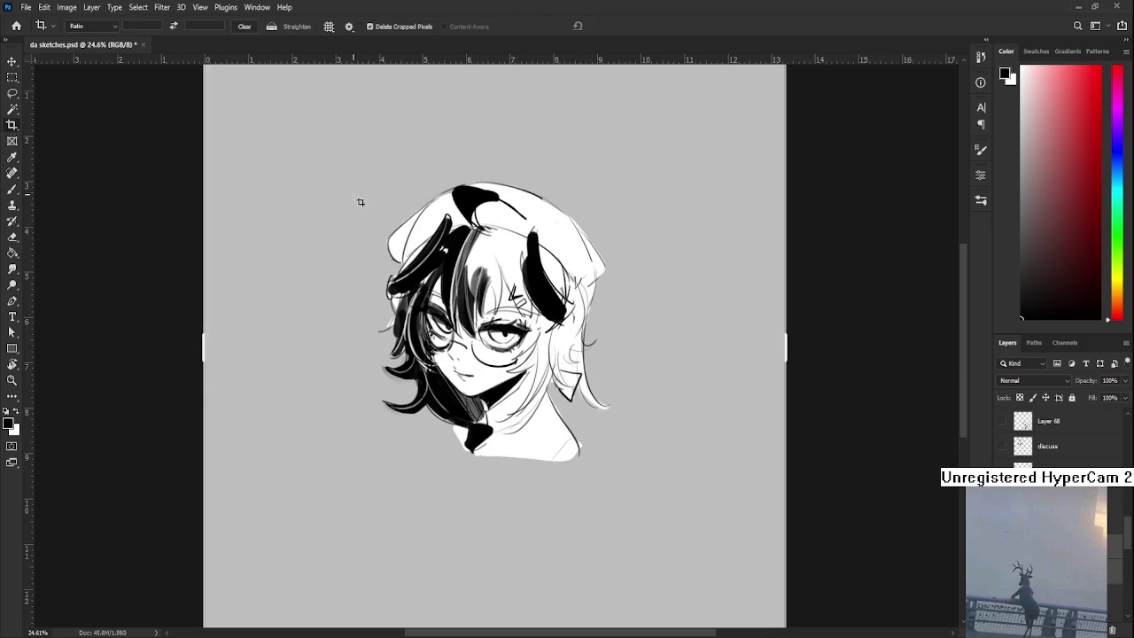
{"action": "left_click_drag", "start_coordinate": [324, 133], "coordinate": [691, 544]}
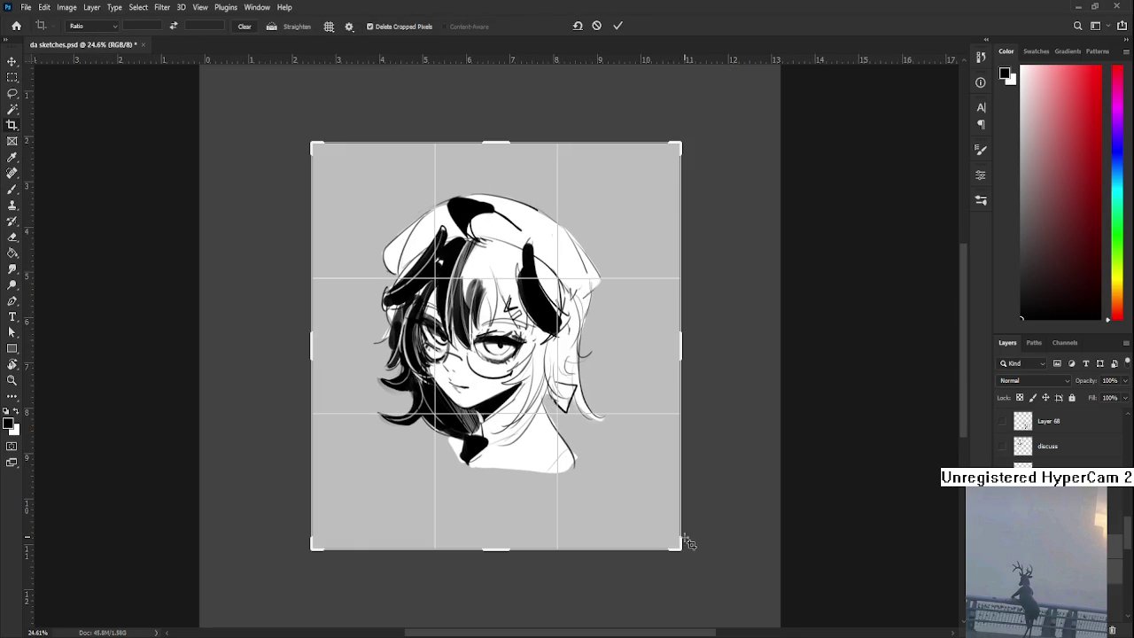
{"action": "key", "text": "Return"}
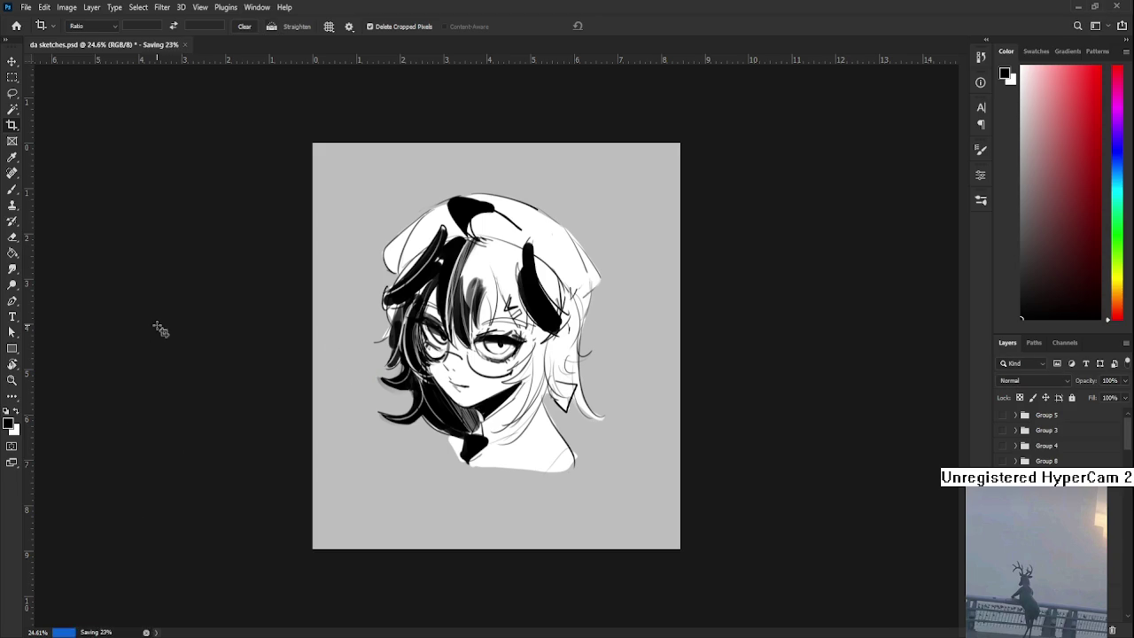
{"action": "key", "text": "ctrl+z"}
{"action": "scroll", "coordinate": [331, 387], "scroll_direction": "down", "scroll_amount": 2}
{"action": "key", "text": "ctrl+z"}
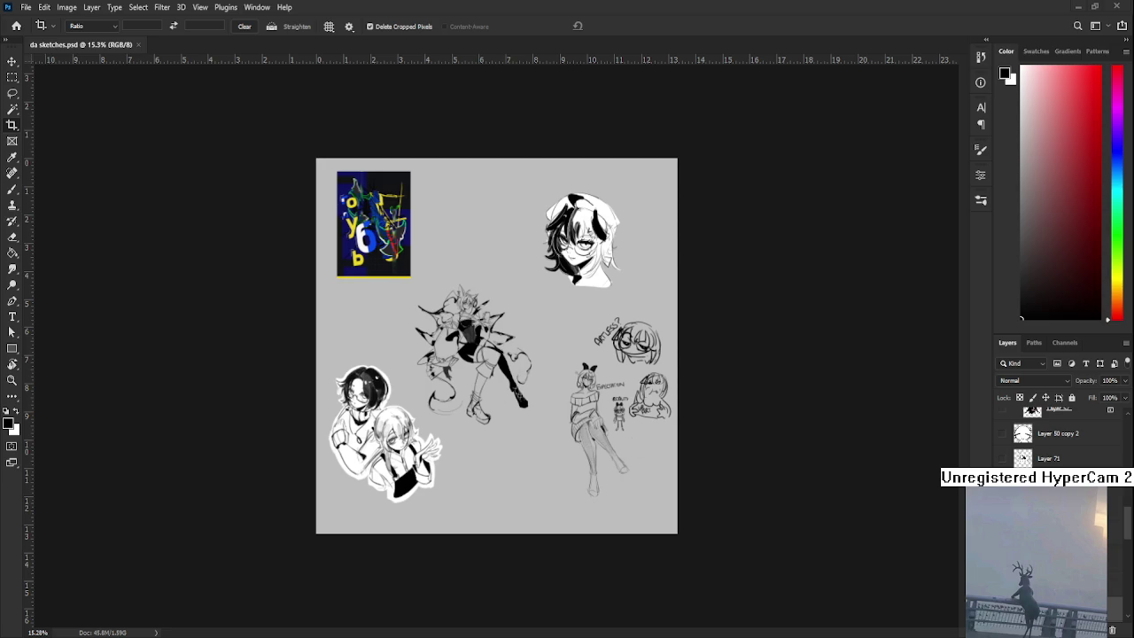
- Open Raid.psd from the Home screen's recent files and select the Brush tool
{"action": "left_click", "coordinate": [15, 26]}
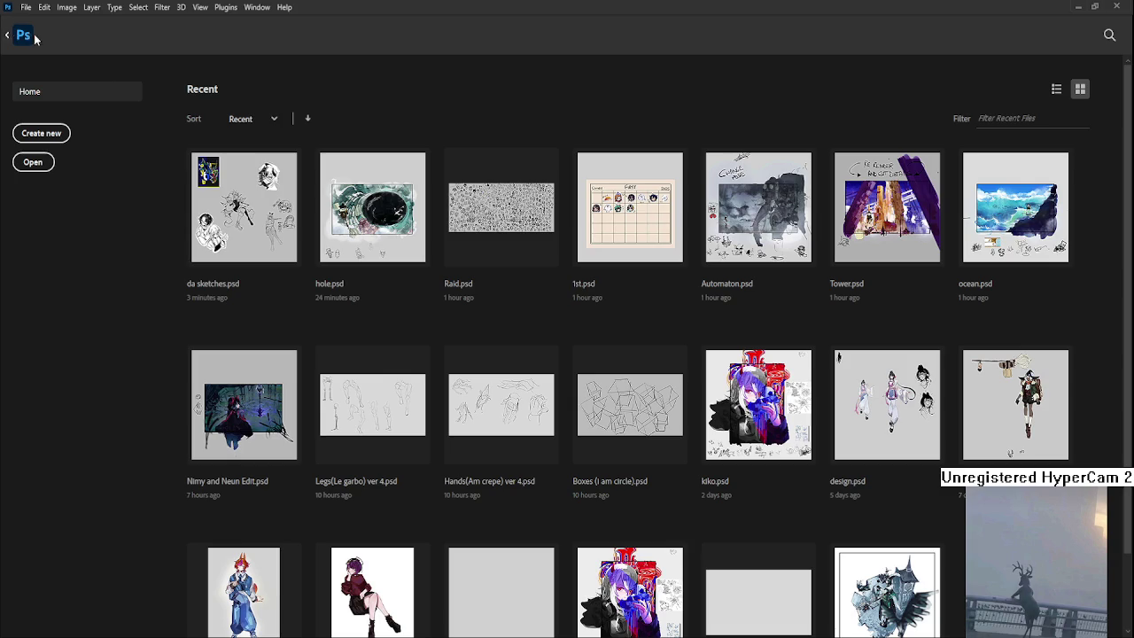
{"action": "left_click", "coordinate": [522, 262]}
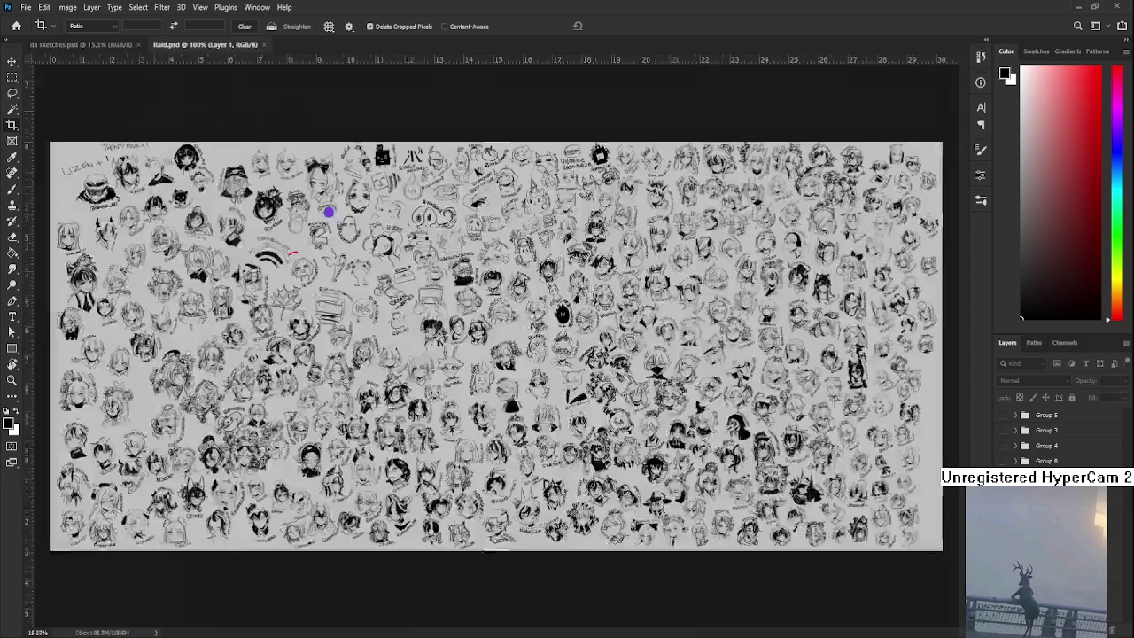
{"action": "scroll", "coordinate": [304, 291], "scroll_direction": "up", "scroll_amount": 6}
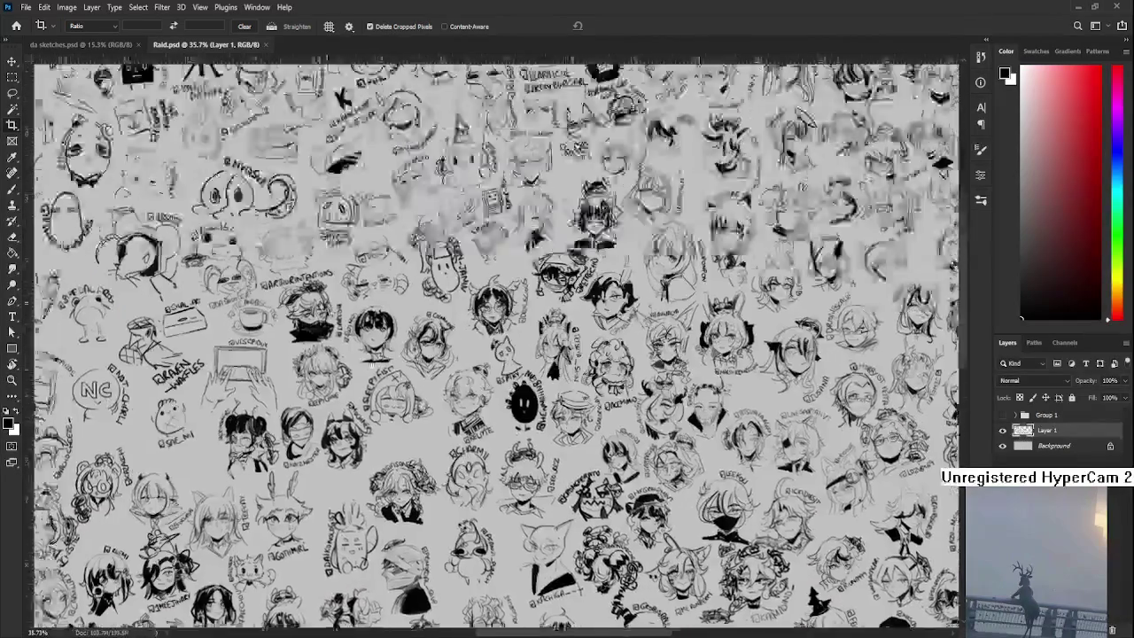
{"action": "key", "text": "b"}
- Scroll and zoom around the Raid.psd sheet to look over its sketched heads
{"action": "scroll", "coordinate": [304, 290], "scroll_direction": "up", "scroll_amount": 2}
{"action": "scroll", "coordinate": [337, 310], "scroll_direction": "up", "scroll_amount": 2}
{"action": "scroll", "coordinate": [355, 328], "scroll_direction": "up", "scroll_amount": 2}
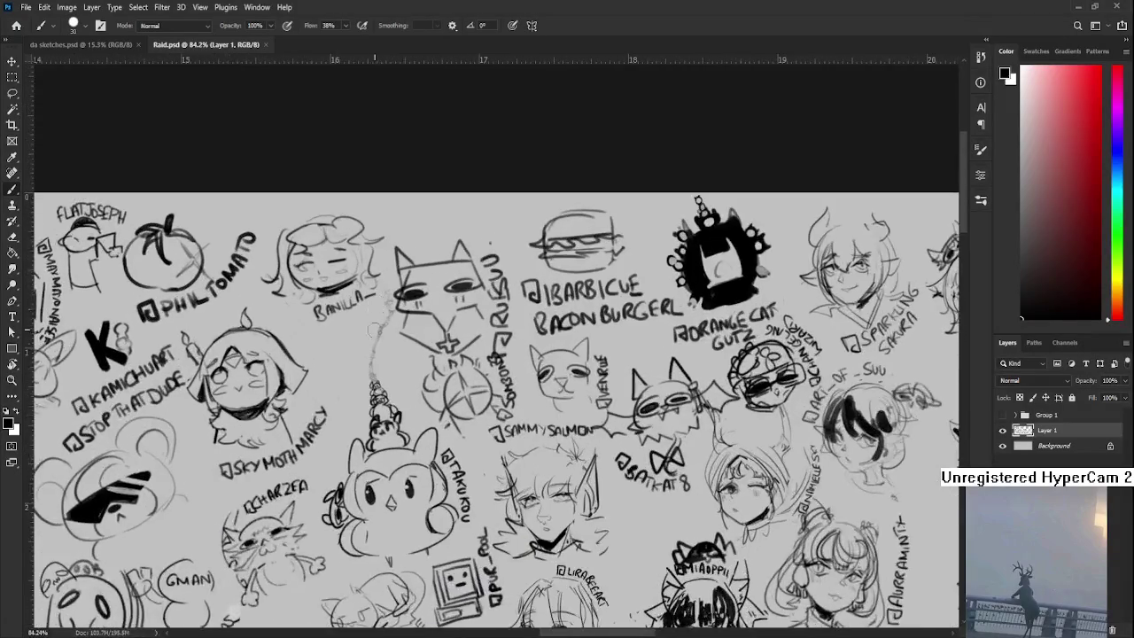
{"action": "scroll", "coordinate": [374, 344], "scroll_direction": "up", "scroll_amount": 2}
{"action": "scroll", "coordinate": [374, 344], "scroll_direction": "down", "scroll_amount": 5}
{"action": "scroll", "coordinate": [399, 345], "scroll_direction": "down", "scroll_amount": 1}
{"action": "scroll", "coordinate": [425, 346], "scroll_direction": "left", "scroll_amount": 2}
{"action": "scroll", "coordinate": [473, 347], "scroll_direction": "left", "scroll_amount": 3}
{"action": "scroll", "coordinate": [473, 347], "scroll_direction": "down", "scroll_amount": 1}
{"action": "scroll", "coordinate": [457, 368], "scroll_direction": "up", "scroll_amount": 3}
{"action": "scroll", "coordinate": [438, 390], "scroll_direction": "up", "scroll_amount": 3}
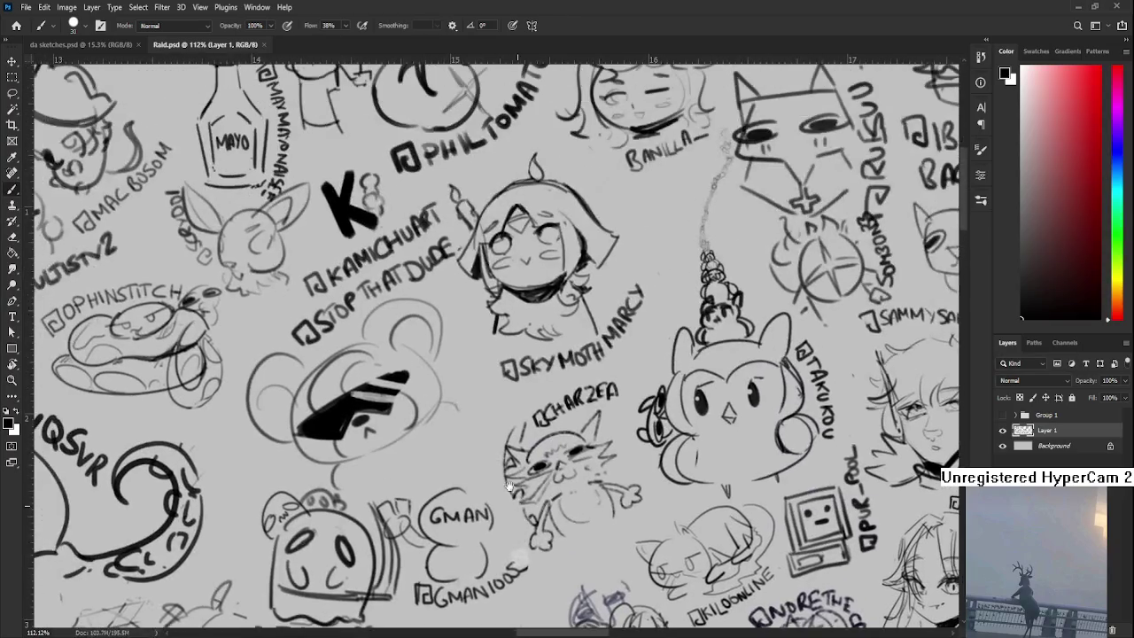
{"action": "scroll", "coordinate": [417, 417], "scroll_direction": "up", "scroll_amount": 3}
{"action": "scroll", "coordinate": [408, 434], "scroll_direction": "right", "scroll_amount": 2}
{"action": "scroll", "coordinate": [406, 432], "scroll_direction": "up", "scroll_amount": 1}
{"action": "scroll", "coordinate": [441, 448], "scroll_direction": "down", "scroll_amount": 3}
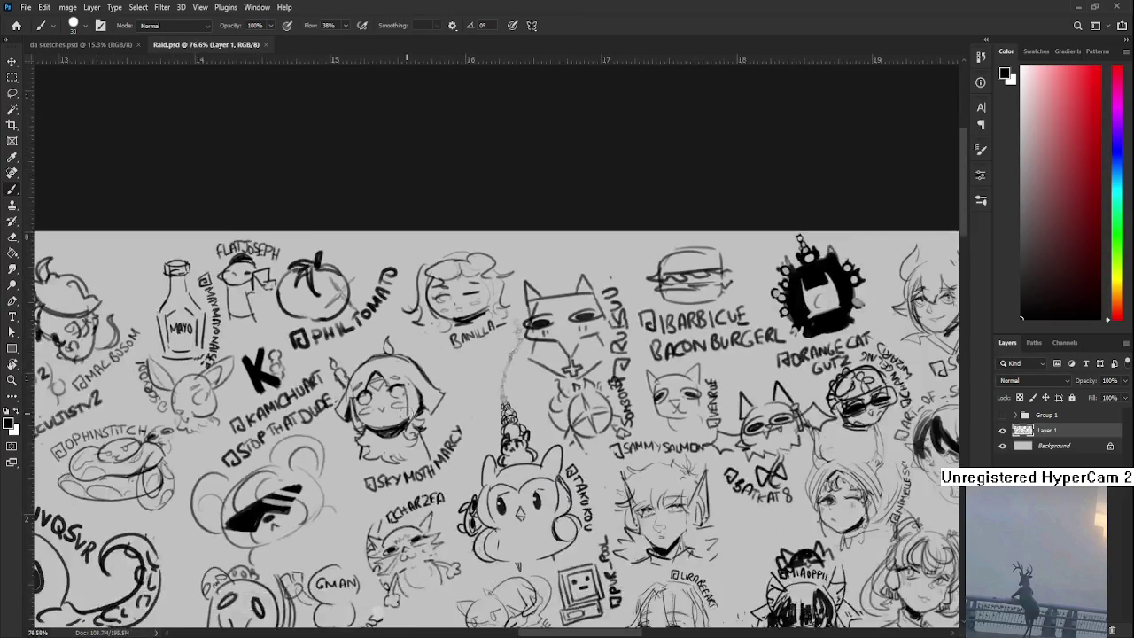
{"action": "scroll", "coordinate": [441, 426], "scroll_direction": "up", "scroll_amount": 2}
{"action": "scroll", "coordinate": [441, 382], "scroll_direction": "up", "scroll_amount": 2}
{"action": "scroll", "coordinate": [390, 417], "scroll_direction": "up", "scroll_amount": 2}
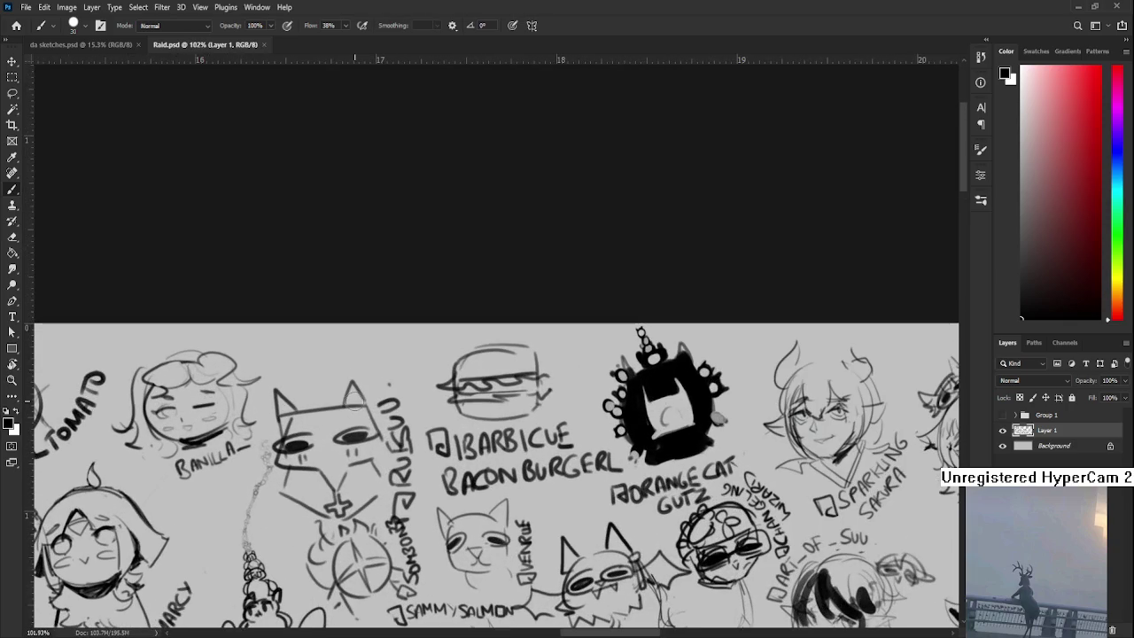
{"action": "scroll", "coordinate": [400, 416], "scroll_direction": "down", "scroll_amount": 2}
{"action": "scroll", "coordinate": [399, 390], "scroll_direction": "down", "scroll_amount": 5}
{"action": "scroll", "coordinate": [36, 405], "scroll_direction": "down", "scroll_amount": 1}
{"action": "scroll", "coordinate": [190, 236], "scroll_direction": "down", "scroll_amount": 3}
{"action": "scroll", "coordinate": [282, 154], "scroll_direction": "down", "scroll_amount": 2}
{"action": "scroll", "coordinate": [432, 373], "scroll_direction": "up", "scroll_amount": 3}
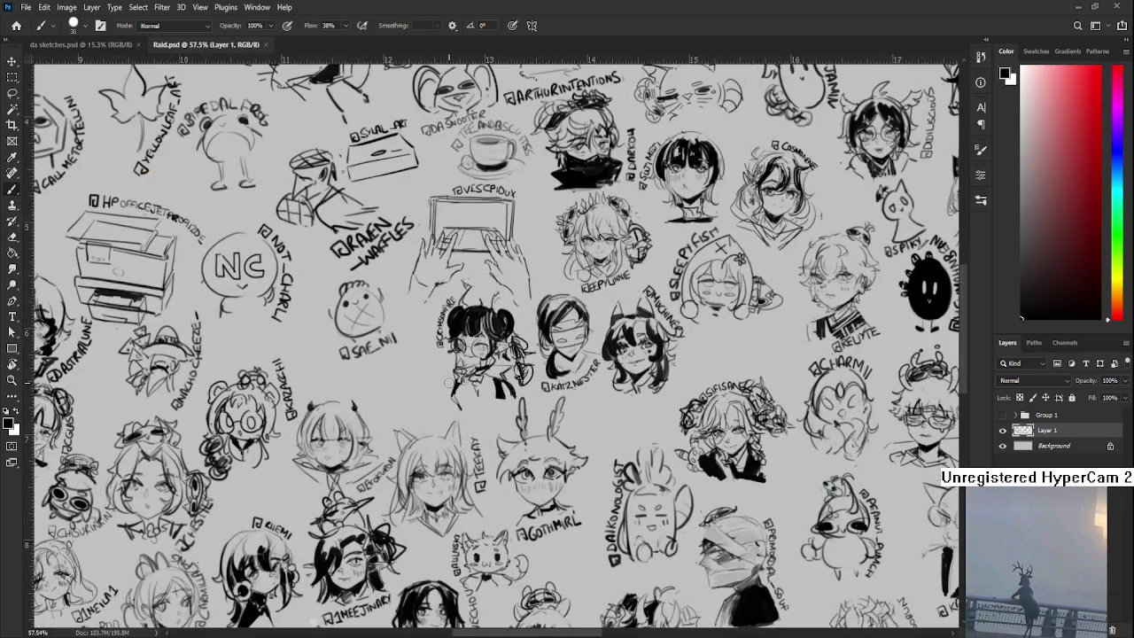
{"action": "scroll", "coordinate": [407, 390], "scroll_direction": "up", "scroll_amount": 1}
- Brush a round face with a dark pupil and short line left of centre
{"action": "mouse_move", "coordinate": [410, 413]}
{"action": "left_mouse_down"}
{"action": "mouse_move", "coordinate": [388, 448]}
{"action": "mouse_move", "coordinate": [422, 463]}
{"action": "left_mouse_up"}
{"action": "key", "text": "ctrl+z"}
{"action": "key", "text": "ctrl+z"}
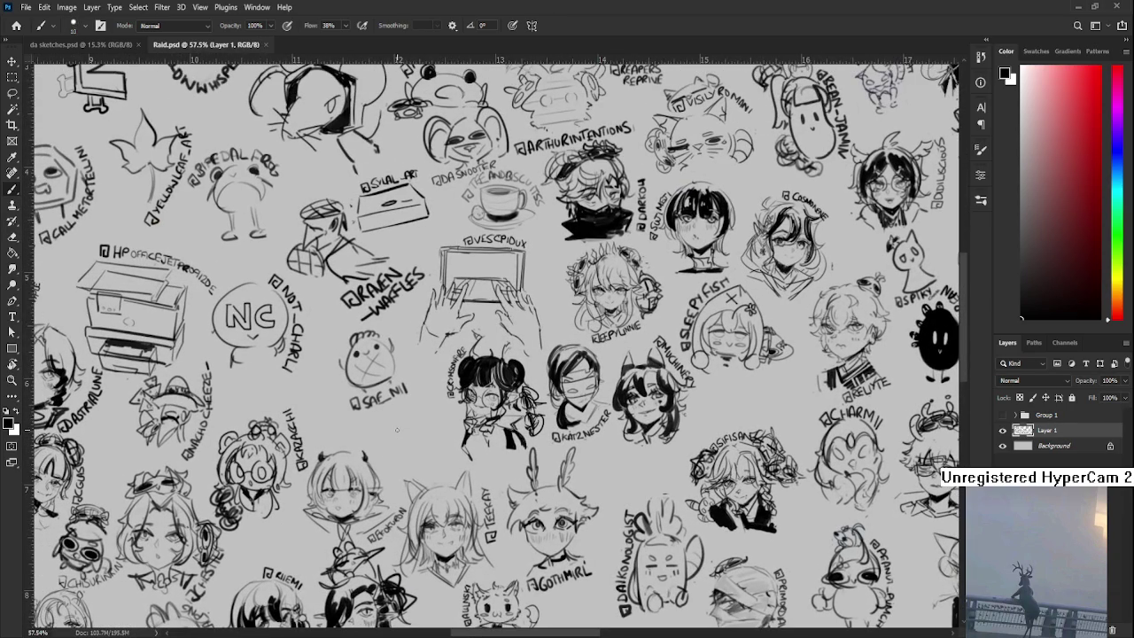
{"action": "left_click_drag", "start_coordinate": [406, 417], "coordinate": [386, 457]}
{"action": "mouse_move", "coordinate": [410, 420]}
{"action": "left_mouse_down"}
{"action": "mouse_move", "coordinate": [433, 452]}
{"action": "mouse_move", "coordinate": [396, 451]}
{"action": "left_mouse_up"}
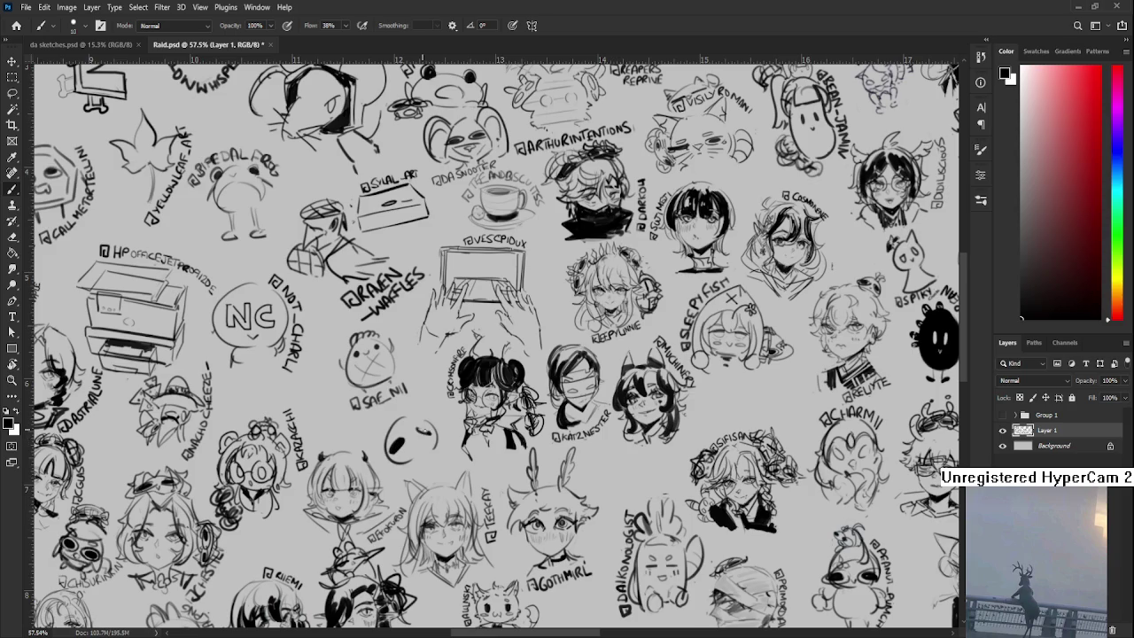
{"action": "left_click_drag", "start_coordinate": [417, 433], "coordinate": [430, 431]}
{"action": "left_click_drag", "start_coordinate": [329, 326], "coordinate": [359, 383]}
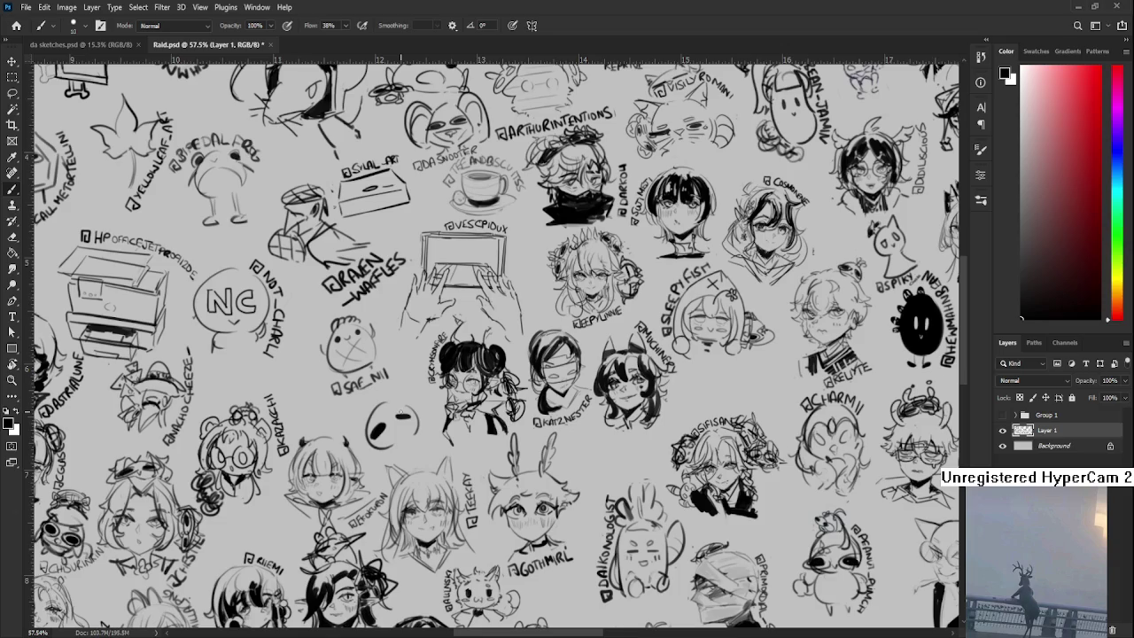
- Trim the round face's left eye blob with the eraser
{"action": "scroll", "coordinate": [400, 417], "scroll_direction": "up", "scroll_amount": 2}
{"action": "scroll", "coordinate": [401, 416], "scroll_direction": "up", "scroll_amount": 2}
{"action": "scroll", "coordinate": [399, 415], "scroll_direction": "up", "scroll_amount": 2}
{"action": "key", "text": "e"}
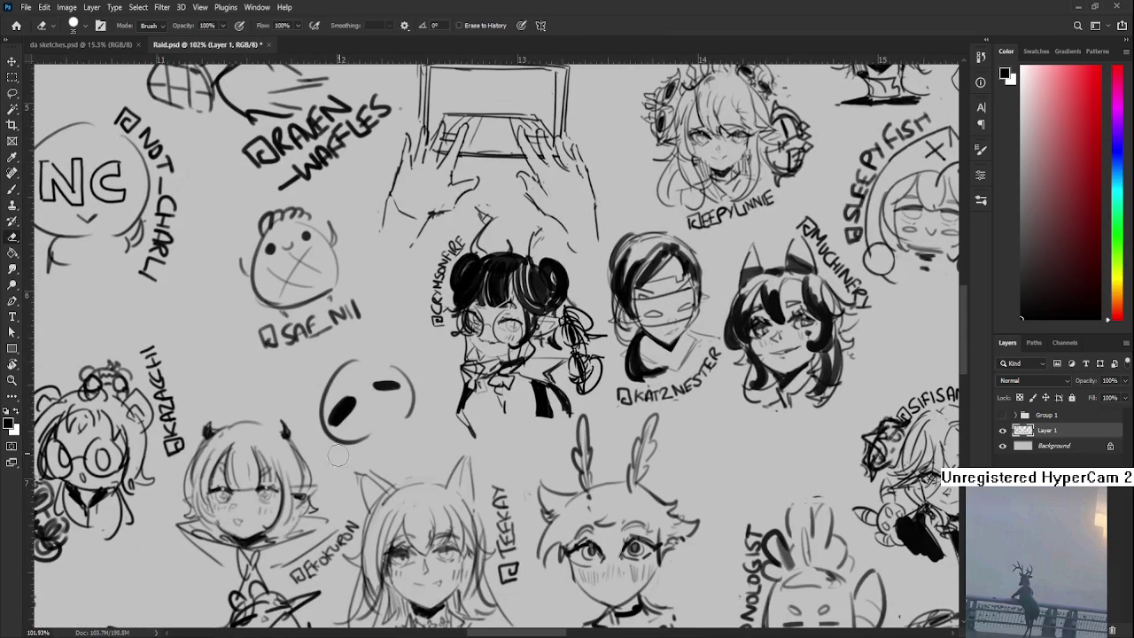
{"action": "left_click_drag", "start_coordinate": [351, 422], "coordinate": [334, 409]}
{"action": "key", "text": "ctrl+z"}
{"action": "left_click_drag", "start_coordinate": [360, 409], "coordinate": [337, 417]}
{"action": "key", "text": "bracketleft"}
{"action": "key", "text": "bracketleft"}
{"action": "key", "text": "b"}
- Lengthen the right eye stroke and add marks on the face's left and right
{"action": "left_click_drag", "start_coordinate": [388, 381], "coordinate": [398, 387]}
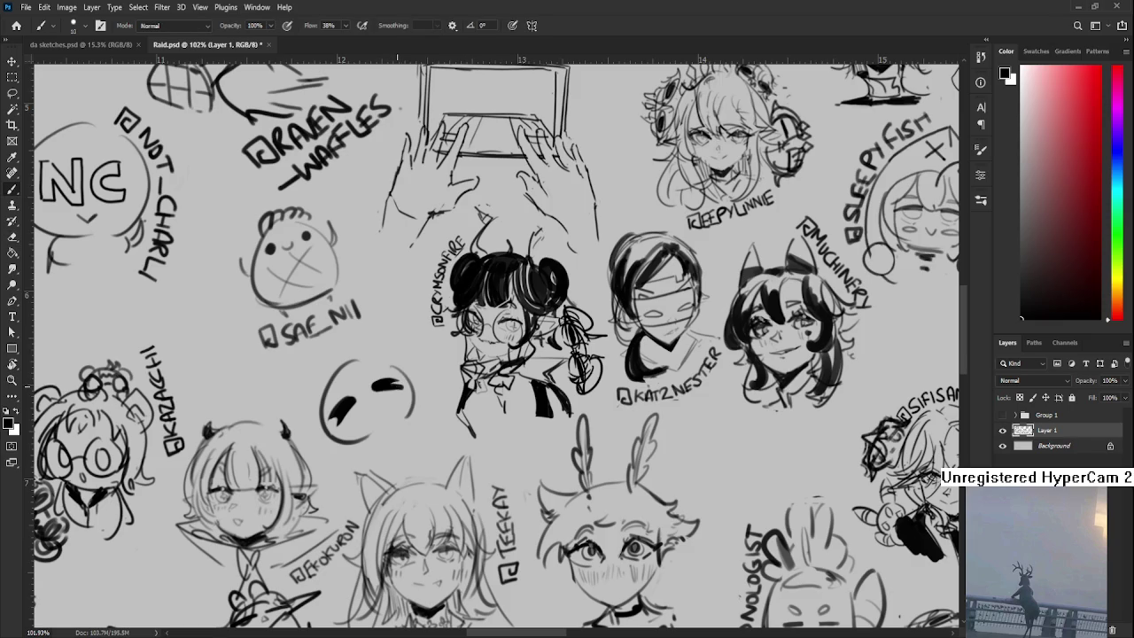
{"action": "scroll", "coordinate": [376, 390], "scroll_direction": "down", "scroll_amount": 1}
{"action": "left_click_drag", "start_coordinate": [363, 396], "coordinate": [377, 406]}
{"action": "key", "text": "ctrl+z"}
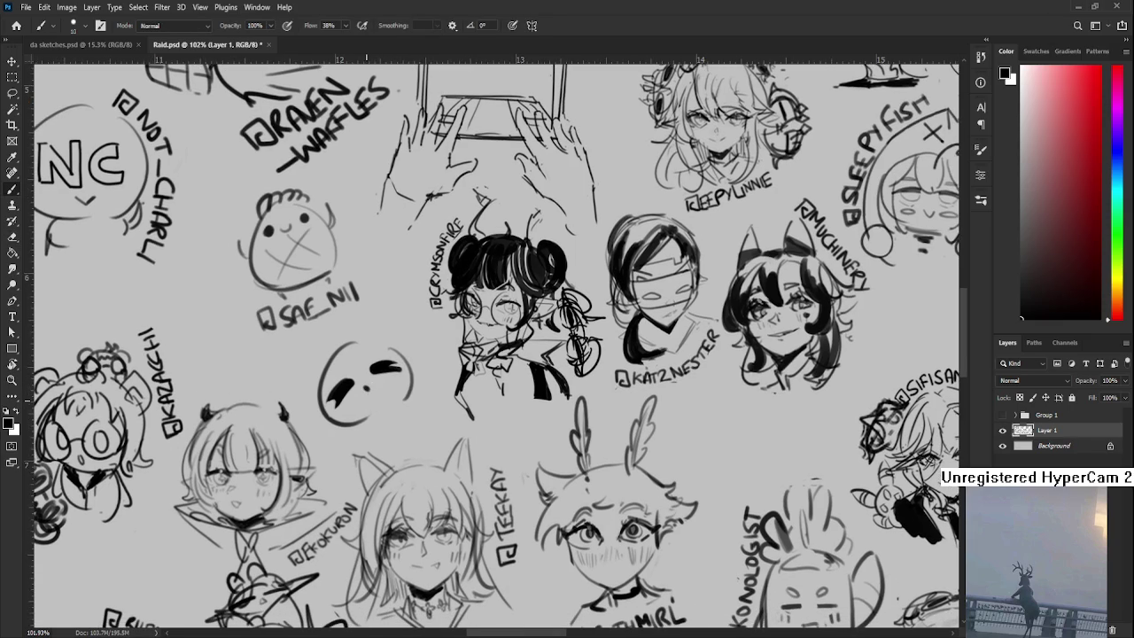
{"action": "left_click_drag", "start_coordinate": [342, 396], "coordinate": [362, 415]}
{"action": "mouse_move", "coordinate": [395, 379]}
{"action": "left_mouse_down"}
{"action": "mouse_move", "coordinate": [395, 395]}
{"action": "mouse_move", "coordinate": [376, 358]}
{"action": "left_mouse_up"}
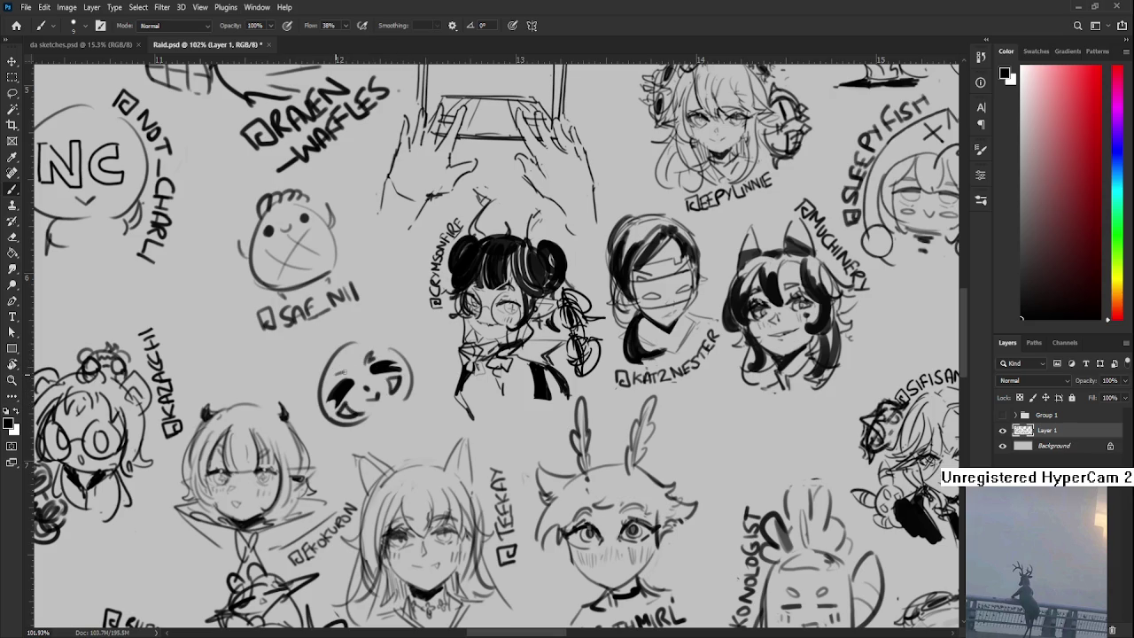
- Draw hatching and curved outline arcs around the round face
{"action": "scroll", "coordinate": [345, 367], "scroll_direction": "up", "scroll_amount": 1}
{"action": "mouse_move", "coordinate": [349, 351]}
{"action": "left_mouse_down"}
{"action": "mouse_move", "coordinate": [354, 397]}
{"action": "mouse_move", "coordinate": [340, 398]}
{"action": "mouse_move", "coordinate": [337, 416]}
{"action": "left_mouse_up"}
{"action": "key", "text": "ctrl+z"}
{"action": "left_click_drag", "start_coordinate": [327, 381], "coordinate": [312, 422]}
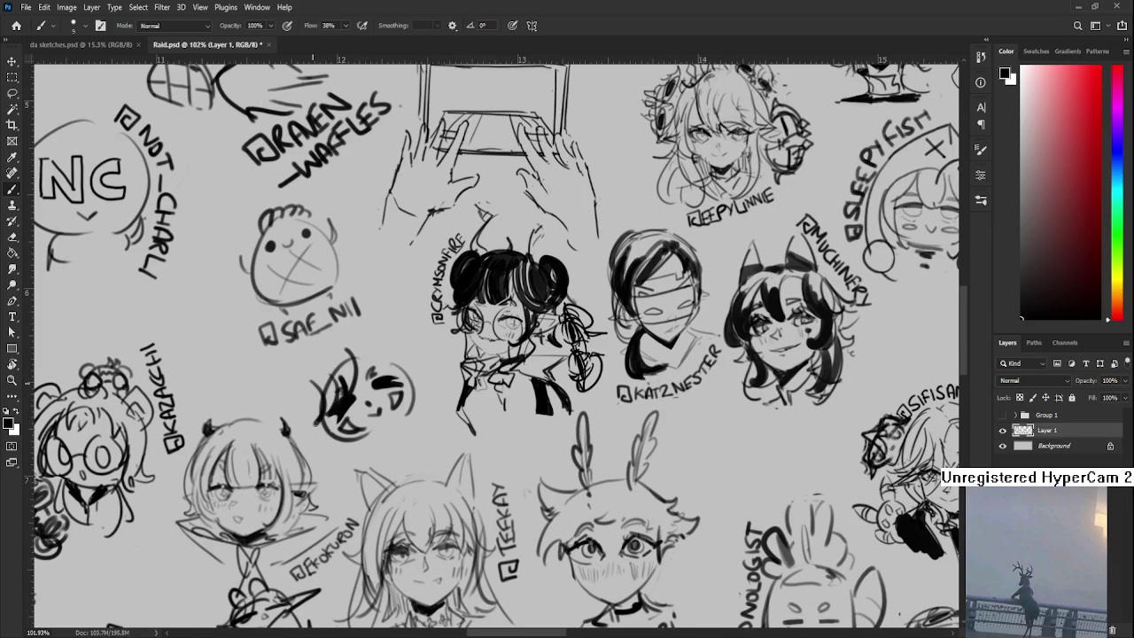
{"action": "left_click_drag", "start_coordinate": [350, 363], "coordinate": [325, 385]}
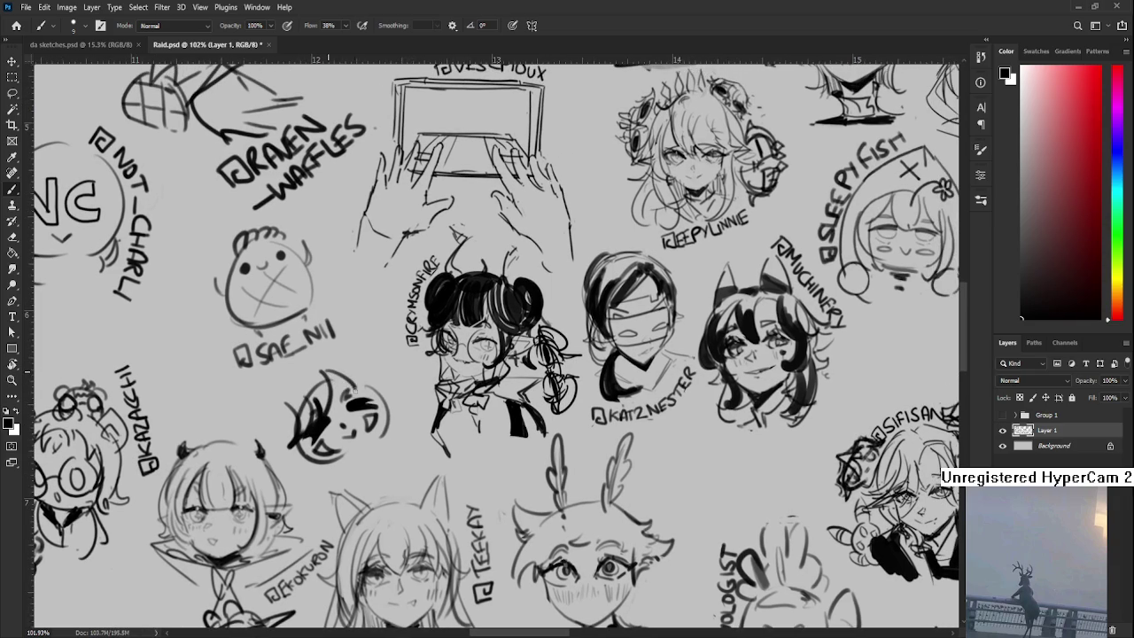
{"action": "left_click_drag", "start_coordinate": [359, 379], "coordinate": [386, 417]}
{"action": "left_click_drag", "start_coordinate": [363, 358], "coordinate": [390, 413]}
{"action": "mouse_move", "coordinate": [285, 400]}
{"action": "left_mouse_down"}
{"action": "mouse_move", "coordinate": [315, 457]}
{"action": "mouse_move", "coordinate": [282, 459]}
{"action": "mouse_move", "coordinate": [316, 466]}
{"action": "left_mouse_up"}
{"action": "key", "text": "ctrl+z"}
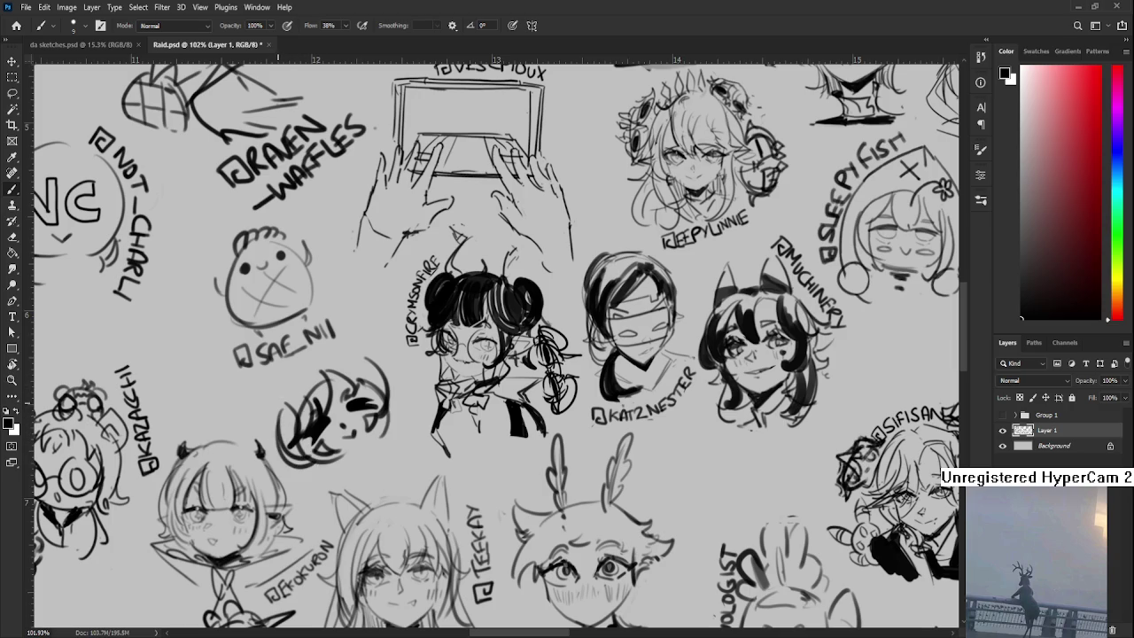
- Arc the face's upper-left edge and draw an oval and curled ear beside it
{"action": "left_click_drag", "start_coordinate": [286, 404], "coordinate": [328, 360]}
{"action": "mouse_move", "coordinate": [282, 406]}
{"action": "left_mouse_down"}
{"action": "mouse_move", "coordinate": [257, 390]}
{"action": "mouse_move", "coordinate": [277, 411]}
{"action": "left_mouse_up"}
{"action": "left_click_drag", "start_coordinate": [266, 416], "coordinate": [276, 408]}
{"action": "mouse_move", "coordinate": [335, 363]}
{"action": "left_mouse_down"}
{"action": "mouse_move", "coordinate": [354, 339]}
{"action": "mouse_move", "coordinate": [370, 367]}
{"action": "mouse_move", "coordinate": [306, 381]}
{"action": "mouse_move", "coordinate": [285, 412]}
{"action": "mouse_move", "coordinate": [377, 440]}
{"action": "mouse_move", "coordinate": [372, 429]}
{"action": "mouse_move", "coordinate": [404, 393]}
{"action": "mouse_move", "coordinate": [393, 358]}
{"action": "left_mouse_up"}
- Ink the handwritten handle label with the canvas view rotated, then zoom out
{"action": "key", "text": "r"}
{"action": "mouse_move", "coordinate": [403, 344]}
{"action": "left_mouse_down"}
{"action": "mouse_move", "coordinate": [401, 355]}
{"action": "mouse_move", "coordinate": [398, 337]}
{"action": "mouse_move", "coordinate": [406, 351]}
{"action": "mouse_move", "coordinate": [404, 342]}
{"action": "mouse_move", "coordinate": [585, 354]}
{"action": "mouse_move", "coordinate": [413, 285]}
{"action": "mouse_move", "coordinate": [424, 284]}
{"action": "mouse_move", "coordinate": [418, 294]}
{"action": "left_mouse_up"}
{"action": "key", "text": "r"}
{"action": "key", "text": "ctrl+z"}
{"action": "key", "text": "ctrl+z"}
{"action": "key", "text": "r"}
{"action": "left_click_drag", "start_coordinate": [485, 253], "coordinate": [560, 278]}
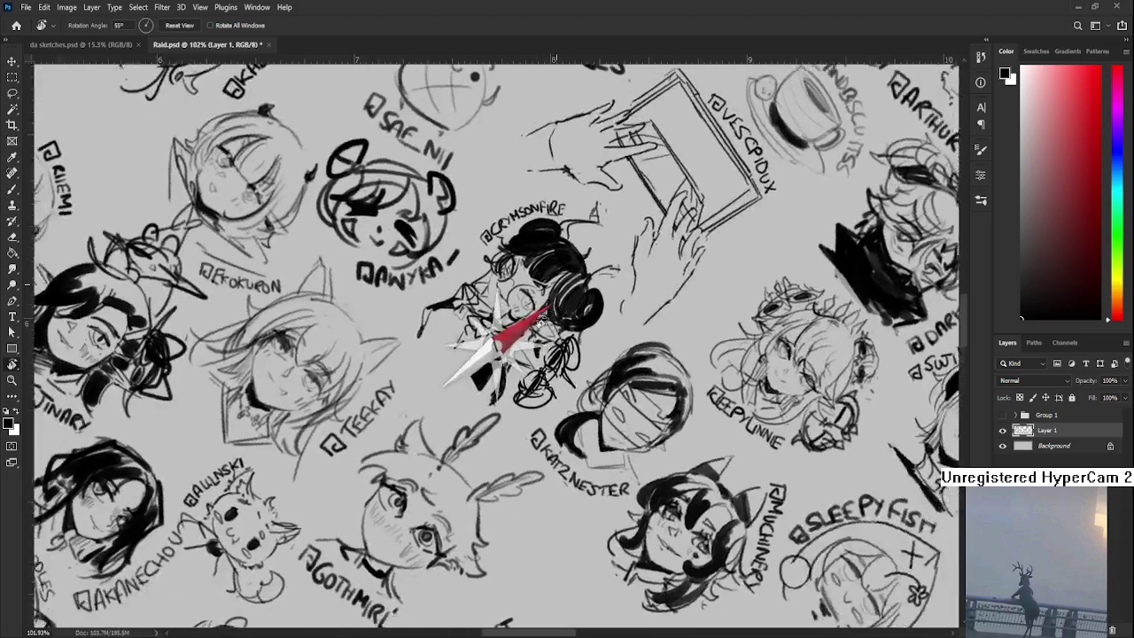
{"action": "mouse_move", "coordinate": [470, 227]}
{"action": "left_mouse_down"}
{"action": "mouse_move", "coordinate": [476, 243]}
{"action": "mouse_move", "coordinate": [487, 213]}
{"action": "mouse_move", "coordinate": [512, 197]}
{"action": "mouse_move", "coordinate": [539, 268]}
{"action": "mouse_move", "coordinate": [679, 448]}
{"action": "left_mouse_up"}
{"action": "key", "text": "r"}
{"action": "scroll", "coordinate": [539, 267], "scroll_direction": "down", "scroll_amount": 3}
{"action": "scroll", "coordinate": [539, 267], "scroll_direction": "down", "scroll_amount": 3}
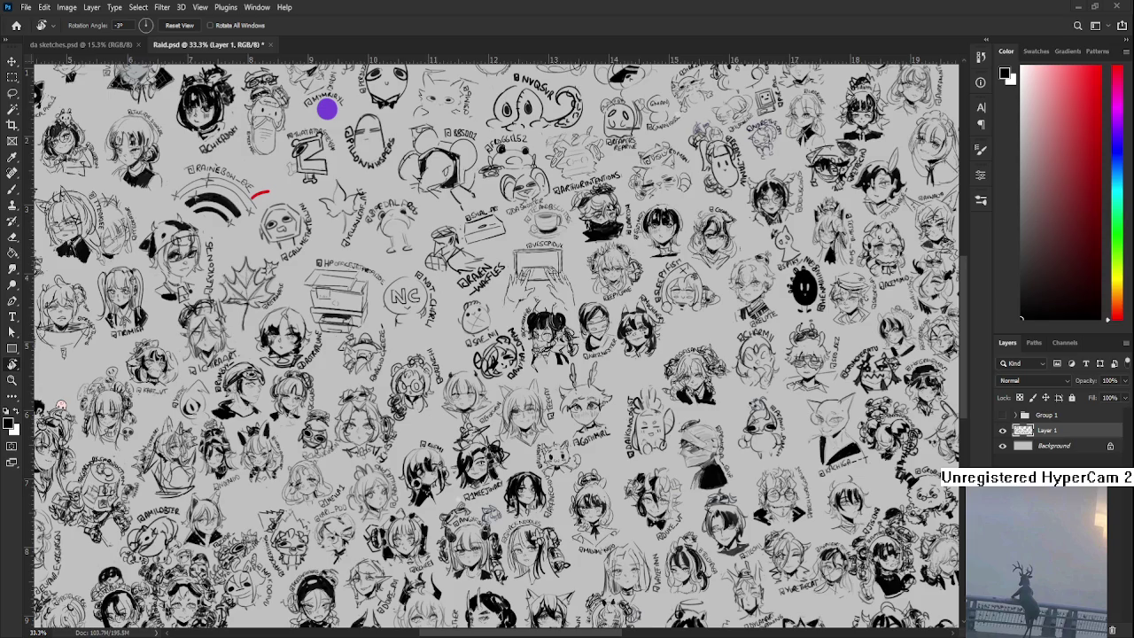
{"action": "scroll", "coordinate": [523, 415], "scroll_direction": "down", "scroll_amount": 5}
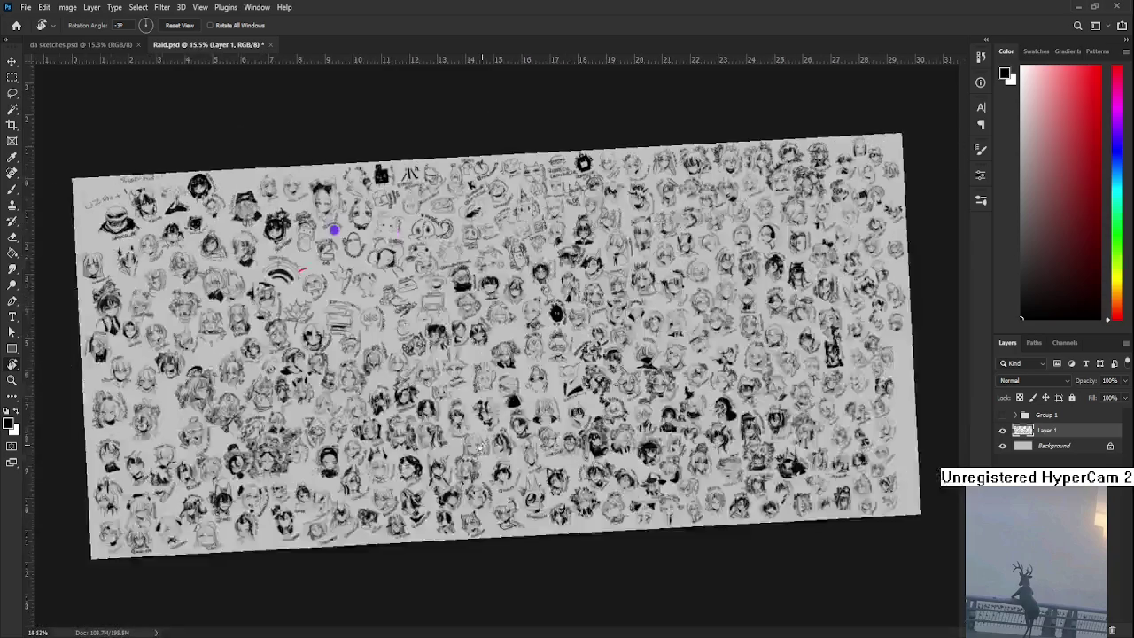
- Level the canvas rotation back to 0° and close Raid.psd
{"action": "scroll", "coordinate": [523, 414], "scroll_direction": "up", "scroll_amount": 3}
{"action": "left_click_drag", "start_coordinate": [549, 403], "coordinate": [556, 416]}
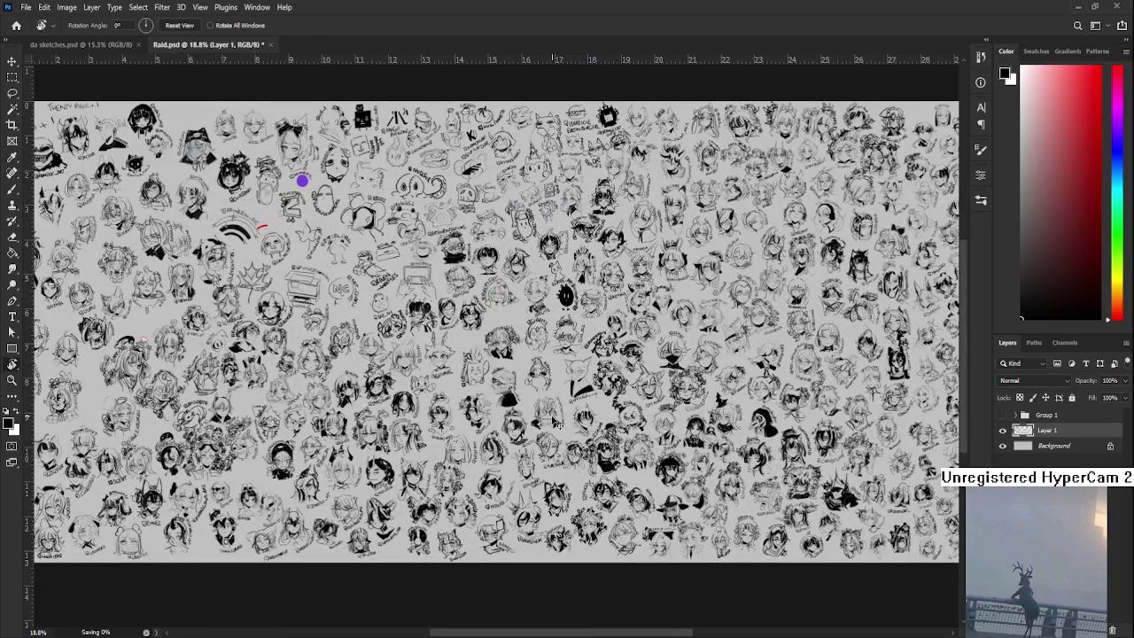
{"action": "left_click", "coordinate": [265, 45]}
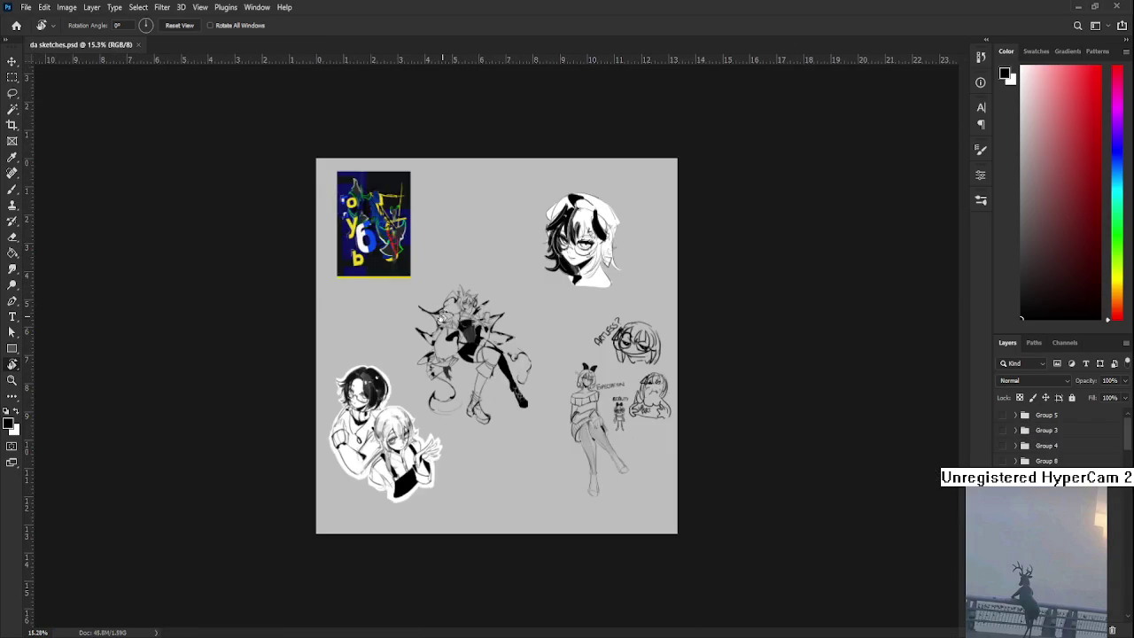
{"action": "scroll", "coordinate": [445, 317], "scroll_direction": "up", "scroll_amount": 2}
{"action": "scroll", "coordinate": [1111, 585], "scroll_direction": "down", "scroll_amount": 1}
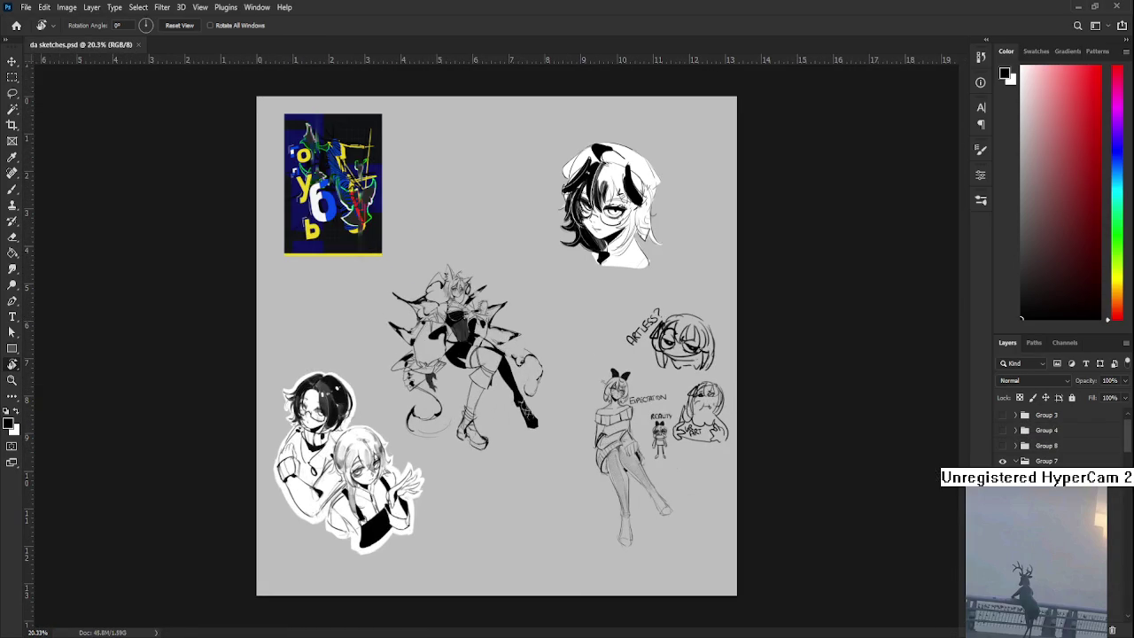
- Open hole.psd from recent files, look it over, and close it
{"action": "left_click", "coordinate": [16, 25]}
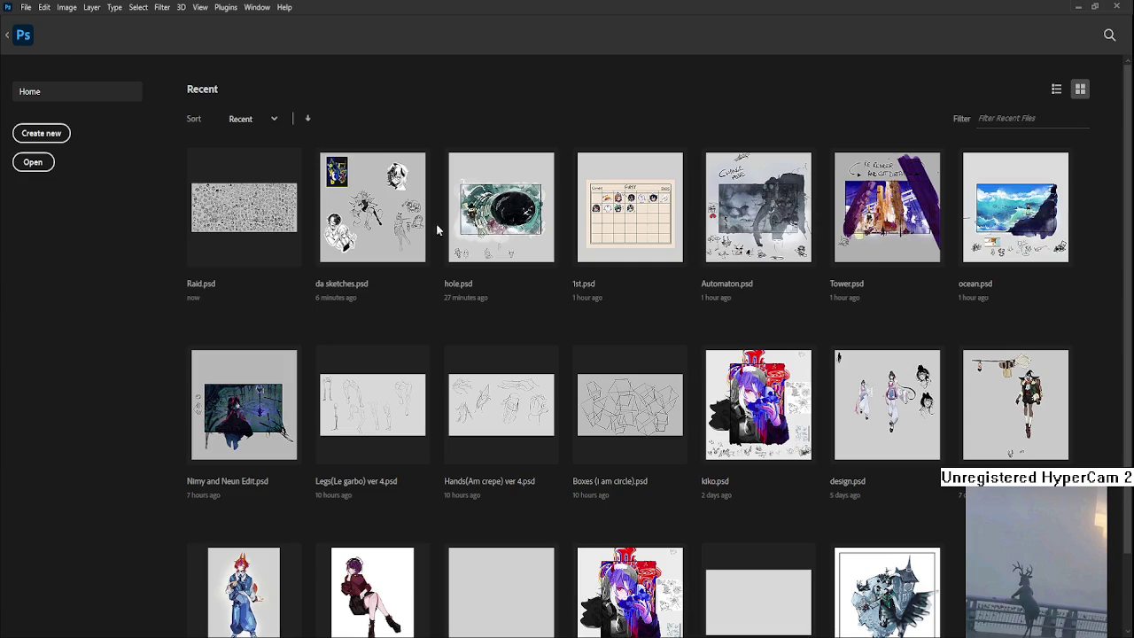
{"action": "left_click", "coordinate": [509, 210]}
{"action": "scroll", "coordinate": [465, 364], "scroll_direction": "up", "scroll_amount": 1}
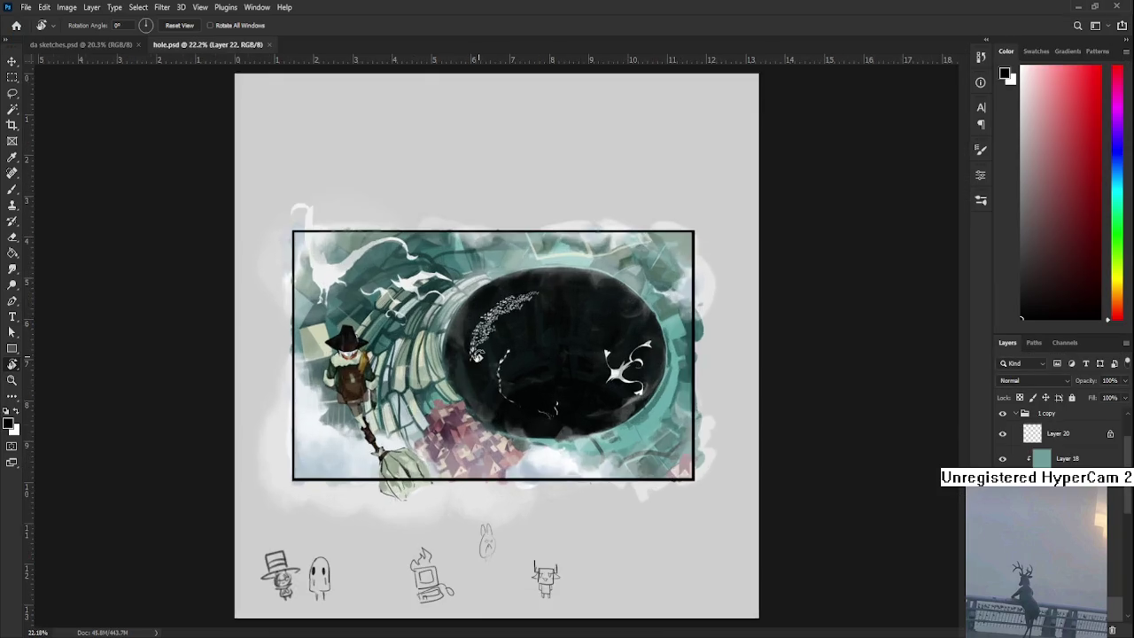
{"action": "scroll", "coordinate": [474, 359], "scroll_direction": "up", "scroll_amount": 2}
{"action": "scroll", "coordinate": [477, 356], "scroll_direction": "up", "scroll_amount": 2}
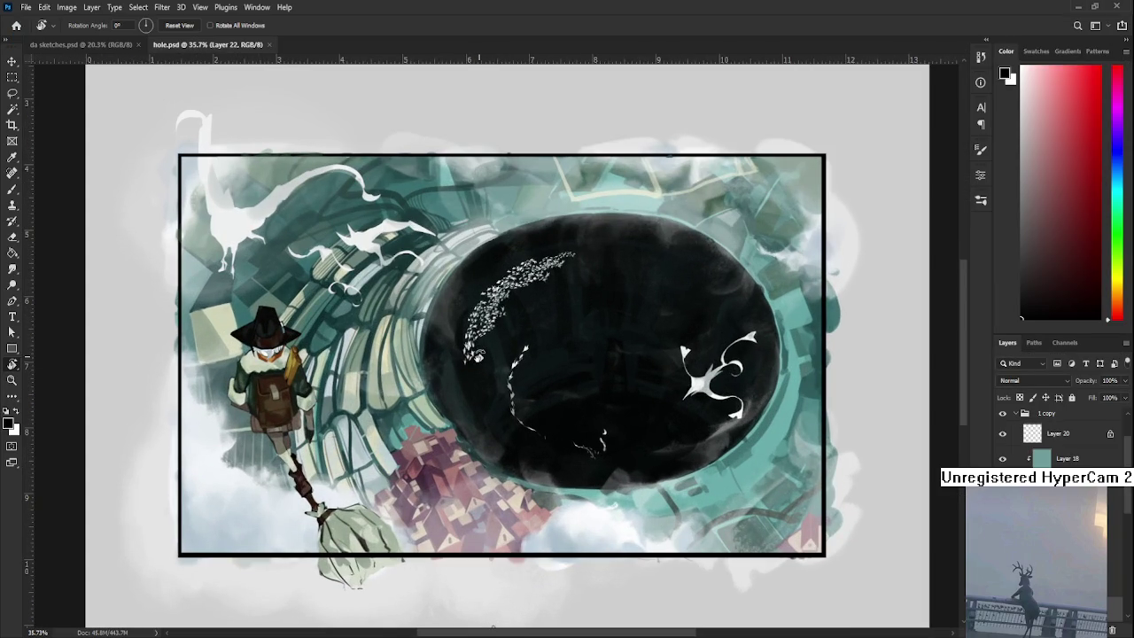
{"action": "scroll", "coordinate": [477, 357], "scroll_direction": "down", "scroll_amount": 2}
{"action": "scroll", "coordinate": [473, 365], "scroll_direction": "down", "scroll_amount": 1}
{"action": "scroll", "coordinate": [474, 365], "scroll_direction": "down", "scroll_amount": 1}
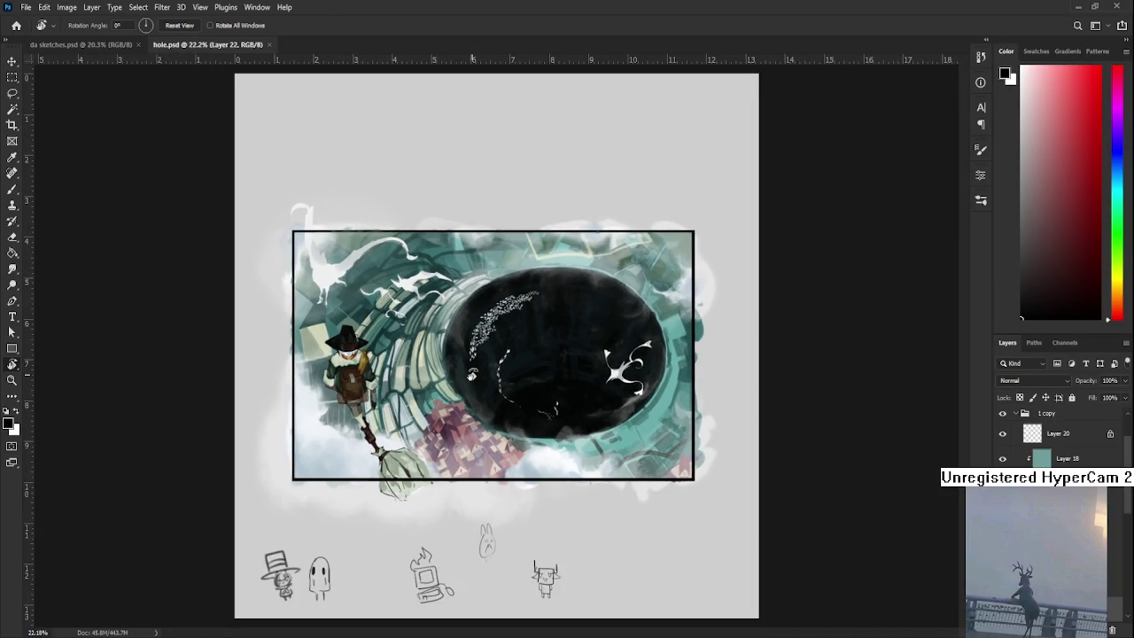
{"action": "scroll", "coordinate": [475, 365], "scroll_direction": "down", "scroll_amount": 1}
{"action": "scroll", "coordinate": [473, 372], "scroll_direction": "up", "scroll_amount": 1}
{"action": "scroll", "coordinate": [470, 378], "scroll_direction": "up", "scroll_amount": 1}
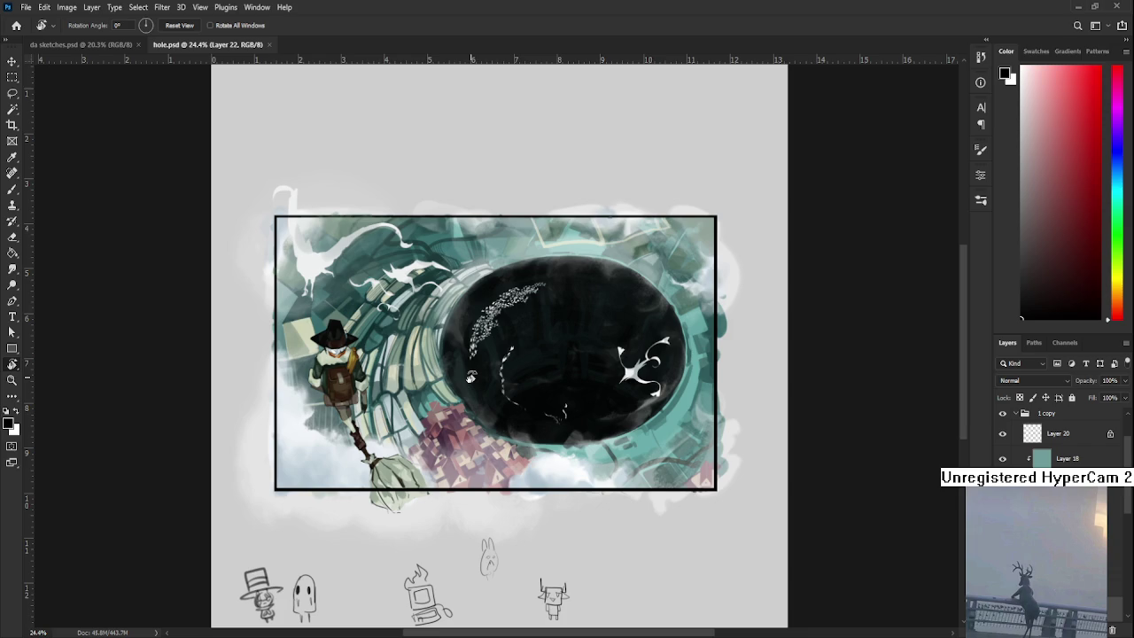
{"action": "scroll", "coordinate": [471, 377], "scroll_direction": "up", "scroll_amount": 1}
{"action": "scroll", "coordinate": [501, 336], "scroll_direction": "up", "scroll_amount": 1}
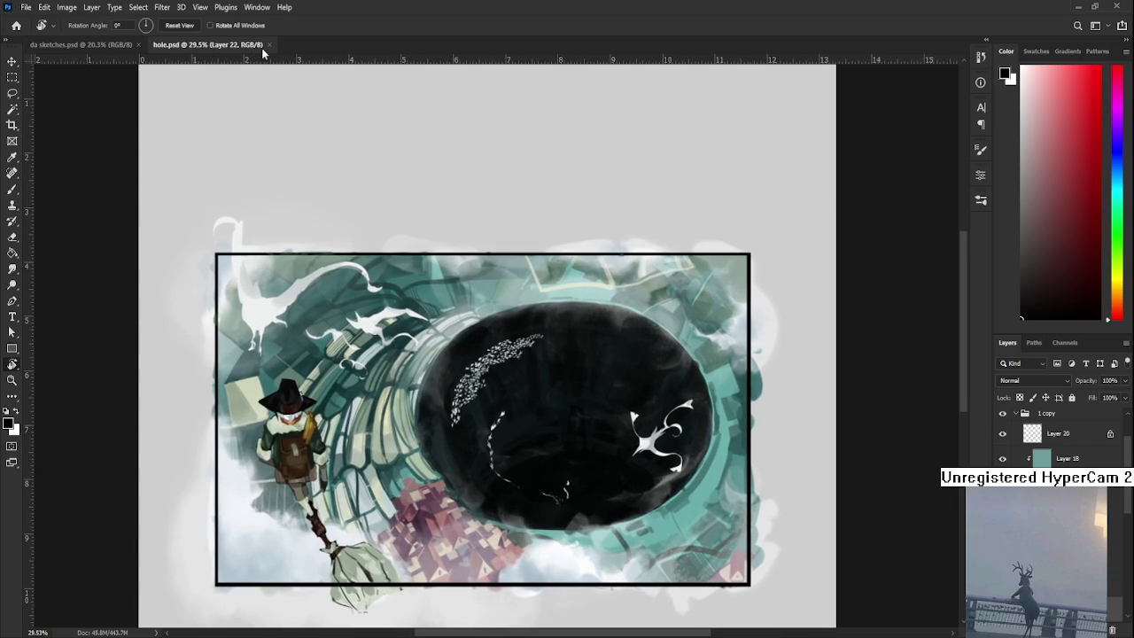
{"action": "left_click", "coordinate": [268, 44]}
{"action": "scroll", "coordinate": [501, 351], "scroll_direction": "down", "scroll_amount": 1}
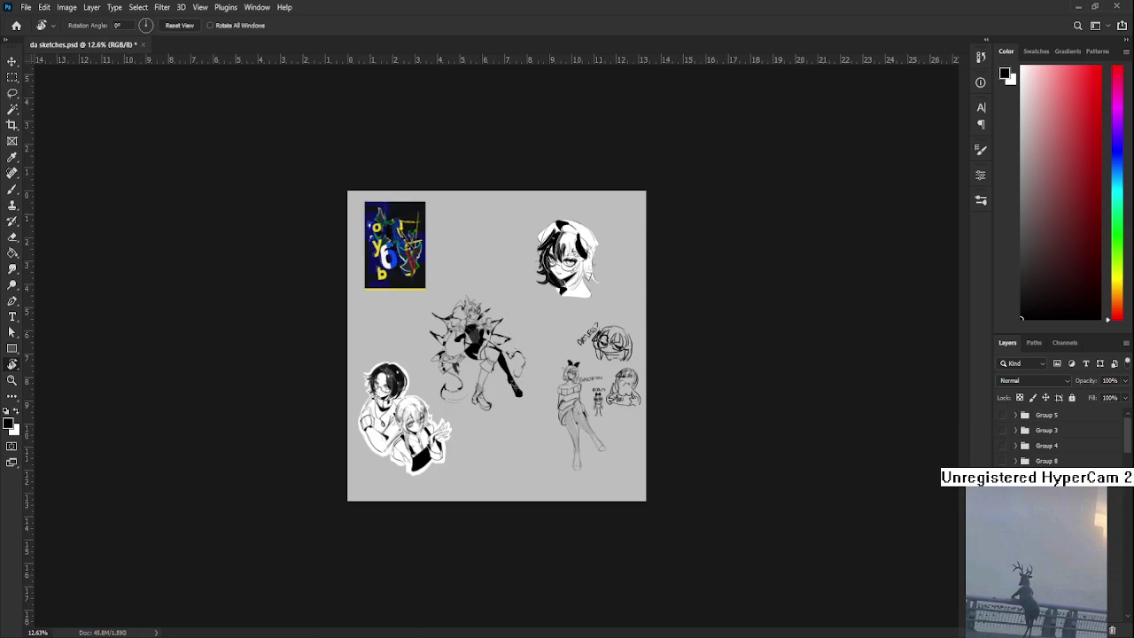
- Scroll down the Layers panel and toggle a sketch layer's visibility to locate the hidden drawings
{"action": "scroll", "coordinate": [1059, 434], "scroll_direction": "down", "scroll_amount": 2}
{"action": "scroll", "coordinate": [1059, 434], "scroll_direction": "down", "scroll_amount": 2}
{"action": "scroll", "coordinate": [1059, 434], "scroll_direction": "down", "scroll_amount": 2}
{"action": "scroll", "coordinate": [1059, 434], "scroll_direction": "down", "scroll_amount": 2}
{"action": "scroll", "coordinate": [1001, 439], "scroll_direction": "down", "scroll_amount": 2}
{"action": "scroll", "coordinate": [1001, 438], "scroll_direction": "down", "scroll_amount": 2}
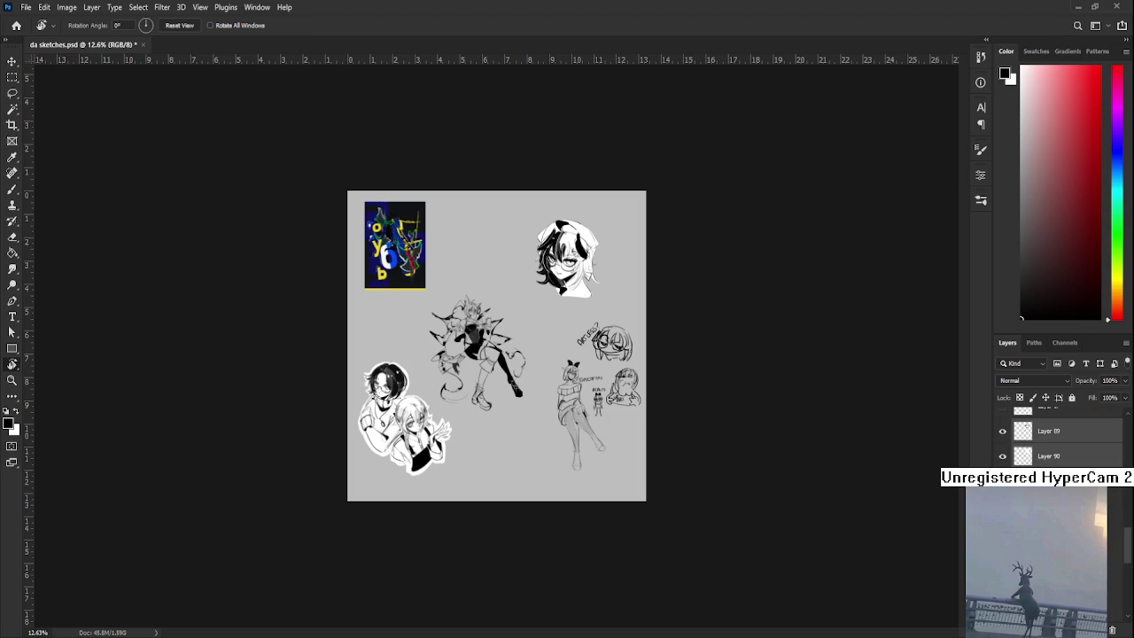
{"action": "scroll", "coordinate": [999, 441], "scroll_direction": "down", "scroll_amount": 2}
{"action": "scroll", "coordinate": [998, 440], "scroll_direction": "down", "scroll_amount": 2}
{"action": "scroll", "coordinate": [999, 441], "scroll_direction": "down", "scroll_amount": 2}
{"action": "left_click", "coordinate": [1003, 428], "text": "alt"}
{"action": "left_click", "coordinate": [1002, 428], "text": "alt"}
{"action": "left_click", "coordinate": [1002, 428], "text": "alt"}
- Turn off visibility for Layer 89 and Layer 90, exposing the pier photo and sketches
{"action": "scroll", "coordinate": [1002, 439], "scroll_direction": "down", "scroll_amount": 2}
{"action": "scroll", "coordinate": [1055, 439], "scroll_direction": "up", "scroll_amount": 2}
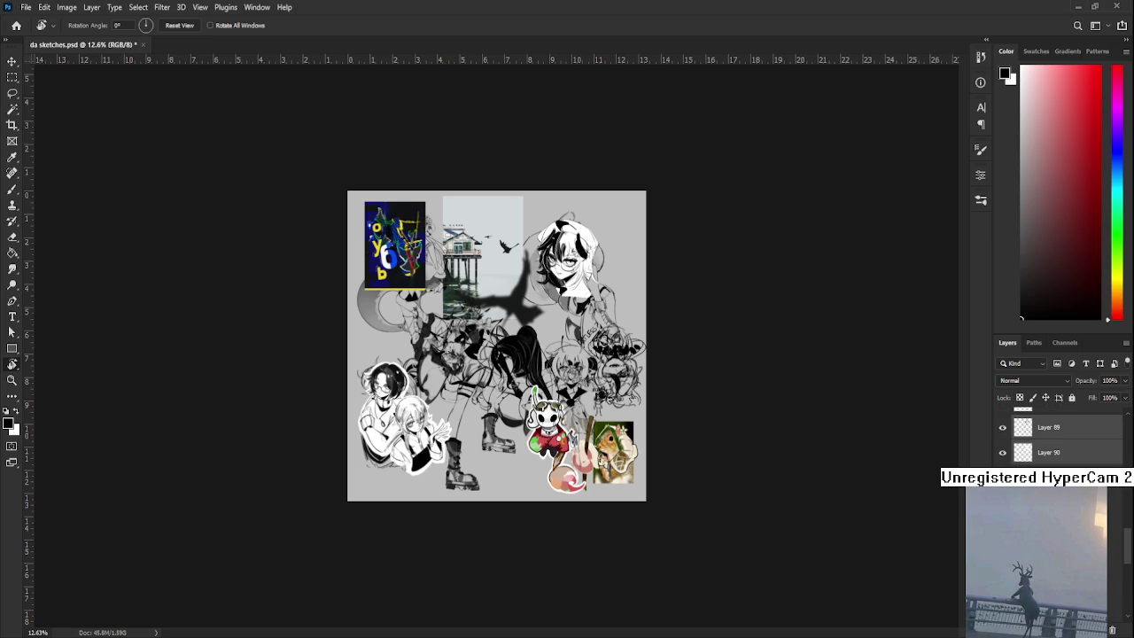
{"action": "left_click", "coordinate": [1003, 452]}
{"action": "left_click", "coordinate": [1002, 427]}
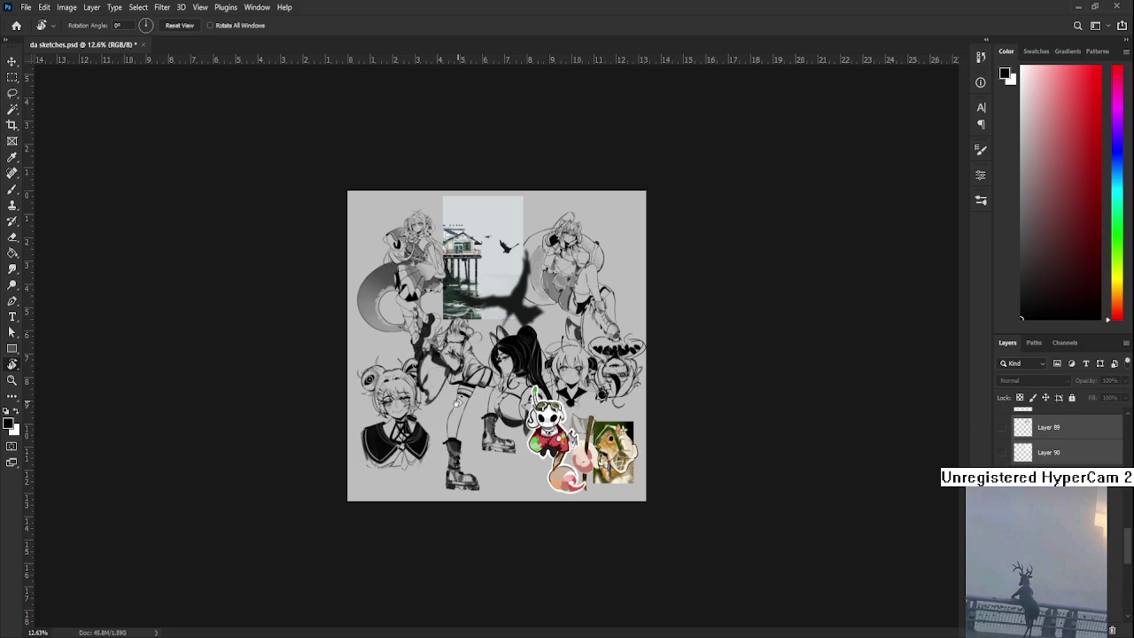
{"action": "scroll", "coordinate": [497, 345], "scroll_direction": "up", "scroll_amount": 3}
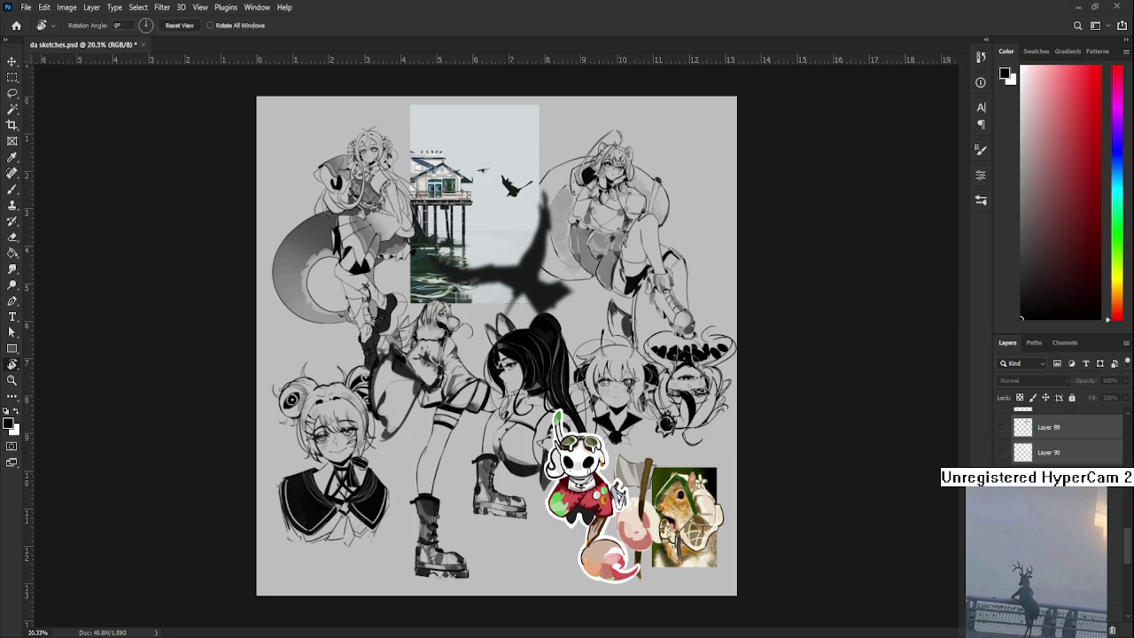
{"action": "left_click_drag", "start_coordinate": [621, 266], "coordinate": [620, 266]}
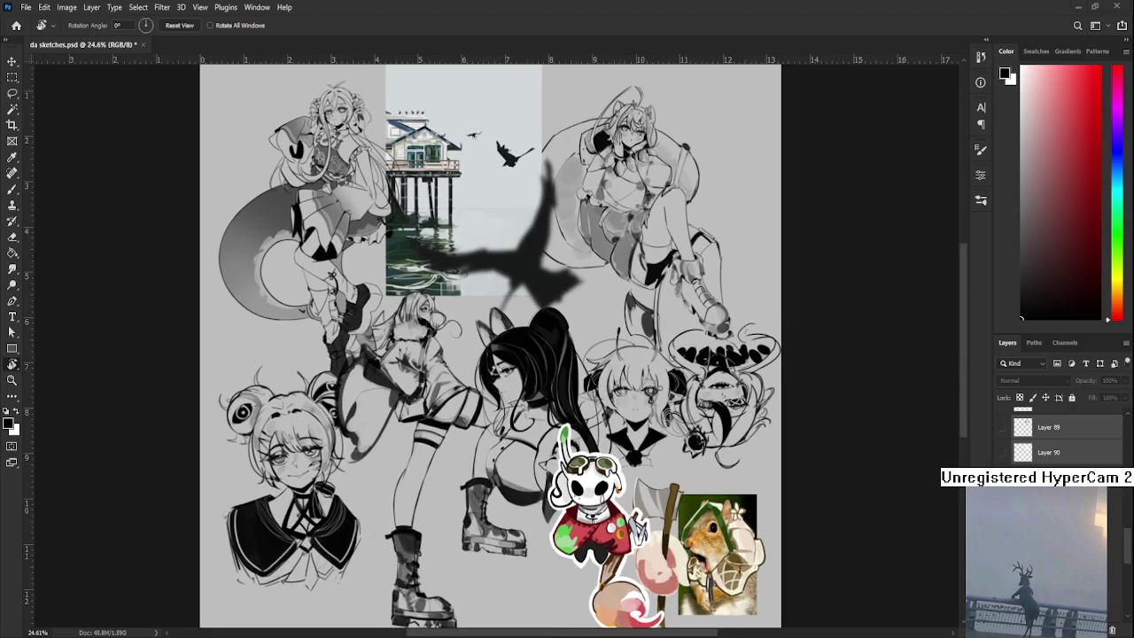
{"action": "scroll", "coordinate": [526, 248], "scroll_direction": "up", "scroll_amount": 1}
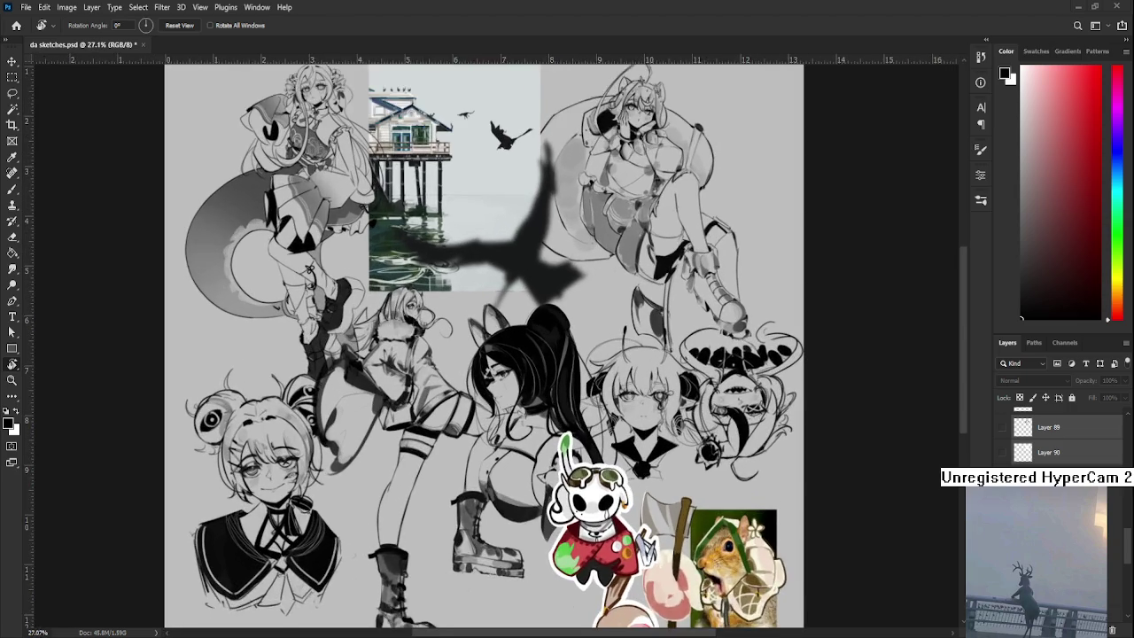
{"action": "scroll", "coordinate": [526, 341], "scroll_direction": "down", "scroll_amount": 1}
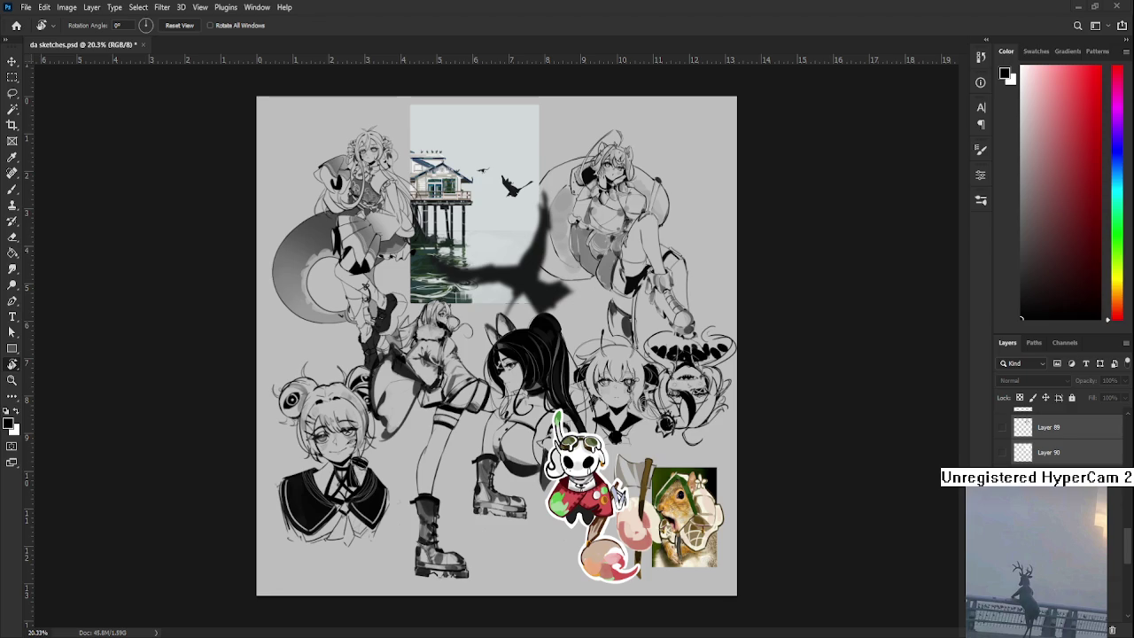
{"action": "scroll", "coordinate": [1059, 439], "scroll_direction": "down", "scroll_amount": 3}
{"action": "scroll", "coordinate": [1059, 439], "scroll_direction": "down", "scroll_amount": 3}
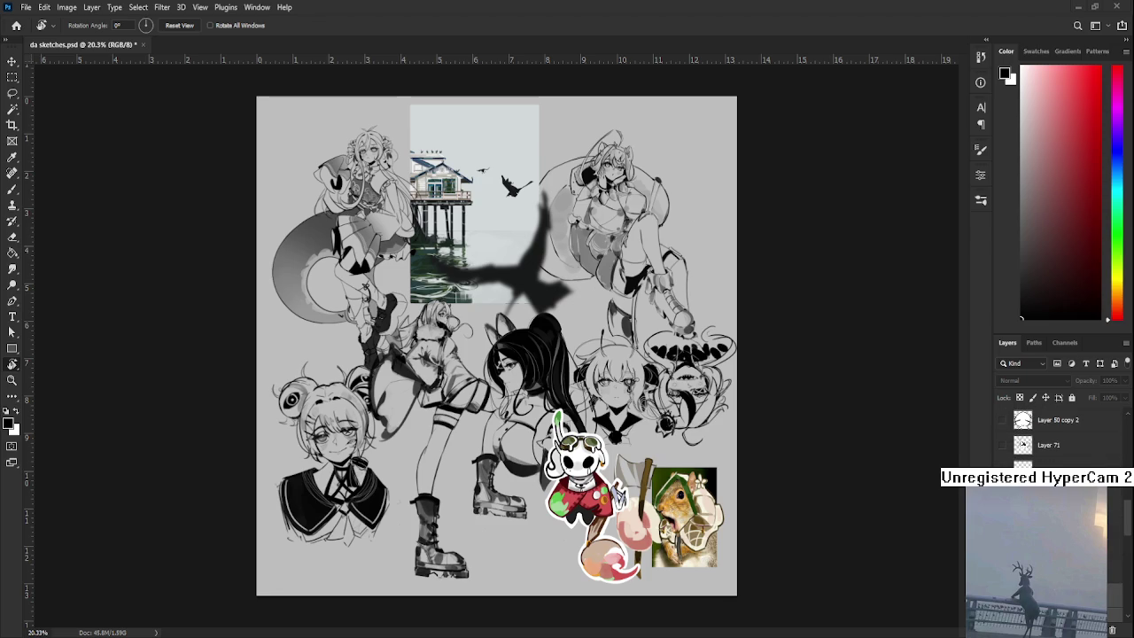